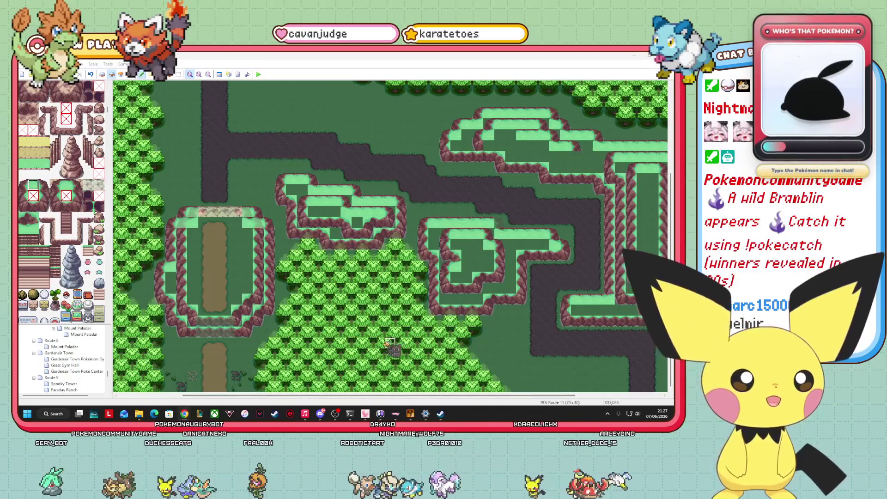
- Pick a dark tile from the tileset, then switch Route 11 to the Events layer
left_click(44, 188)
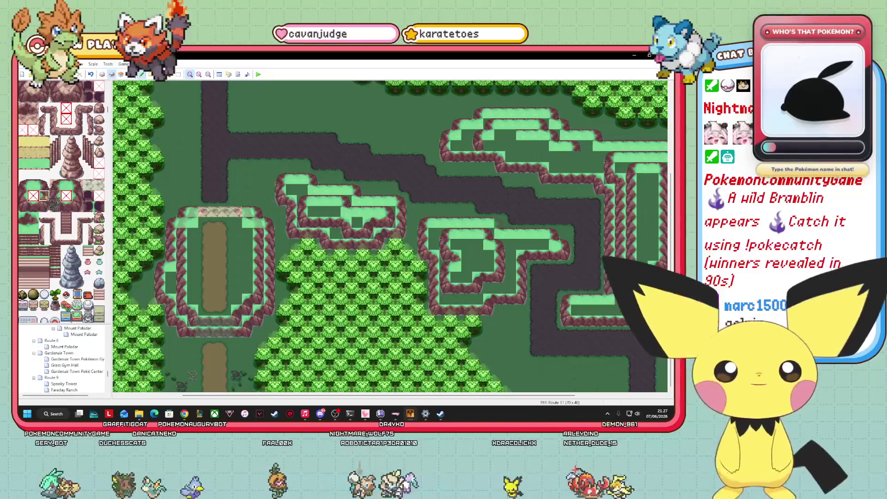
left_click(44, 206)
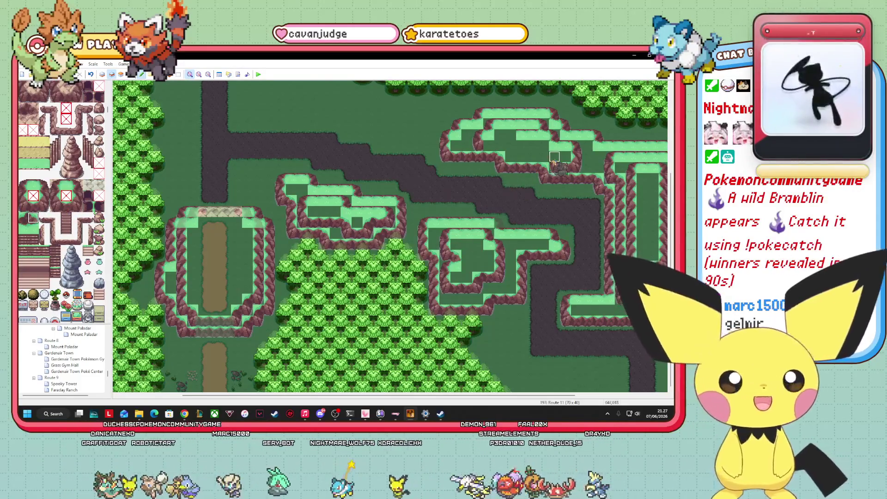
left_click(33, 206)
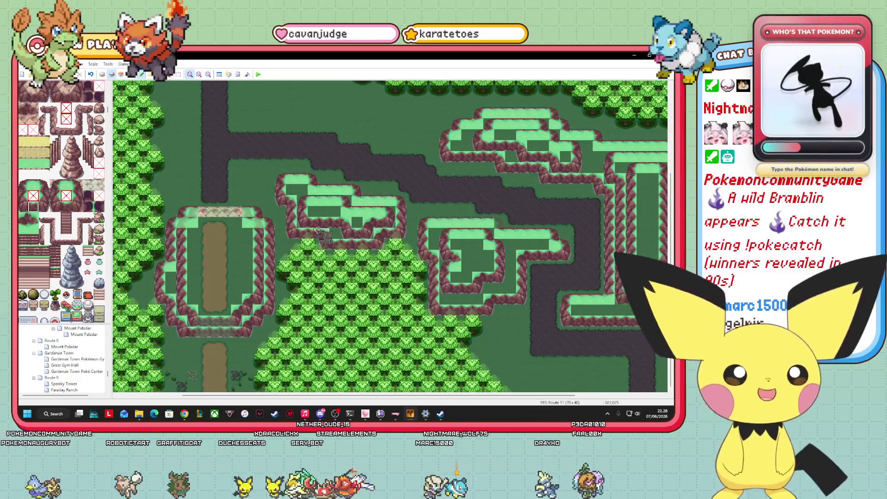
left_click(130, 74)
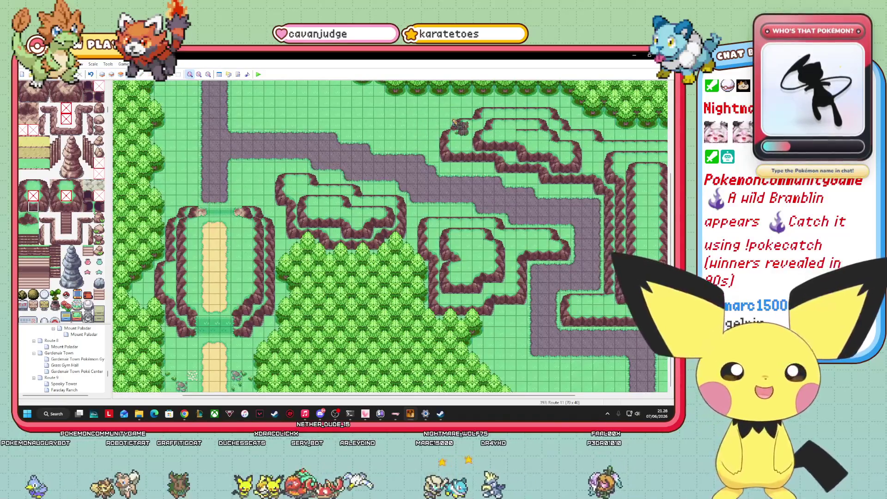
left_click(121, 74)
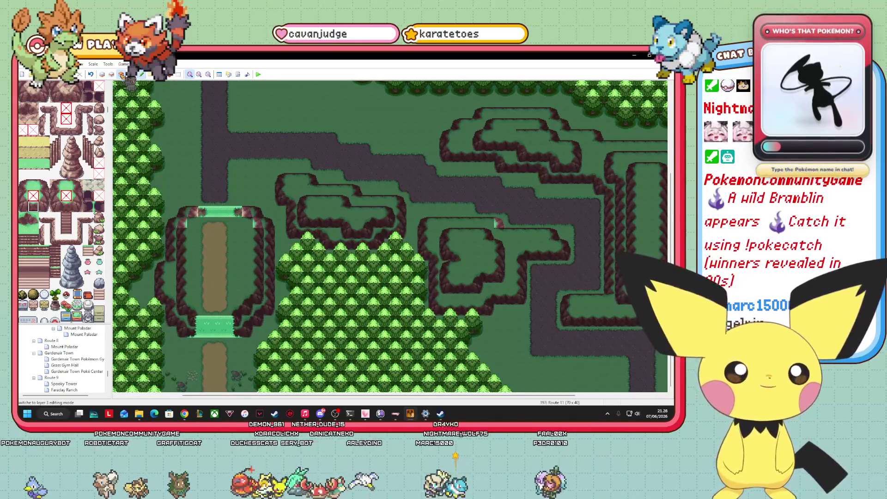
left_click(111, 74)
left_click_drag(117, 111, 116, 86)
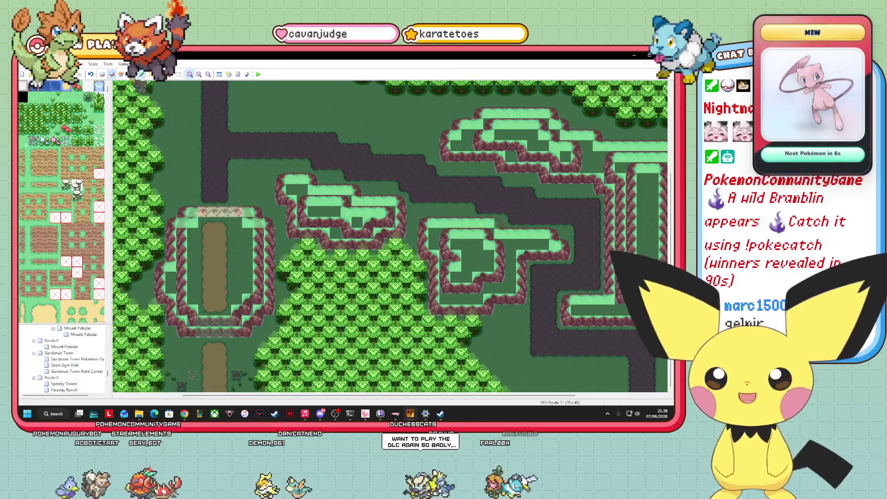
left_click(130, 74)
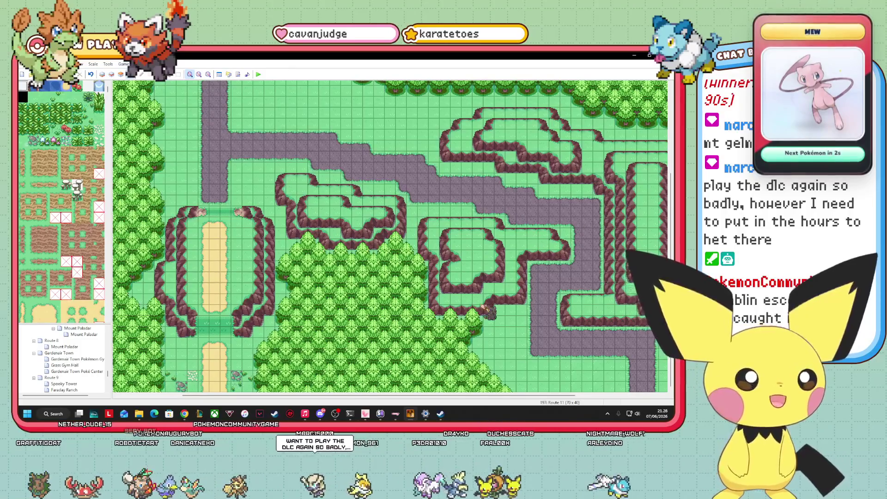
left_click_drag(474, 395, 561, 395)
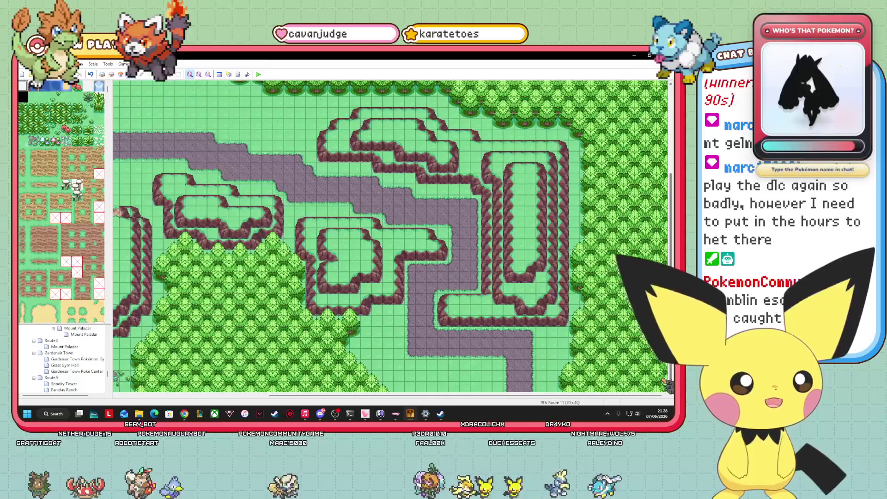
scroll(390, 236, "up", 5)
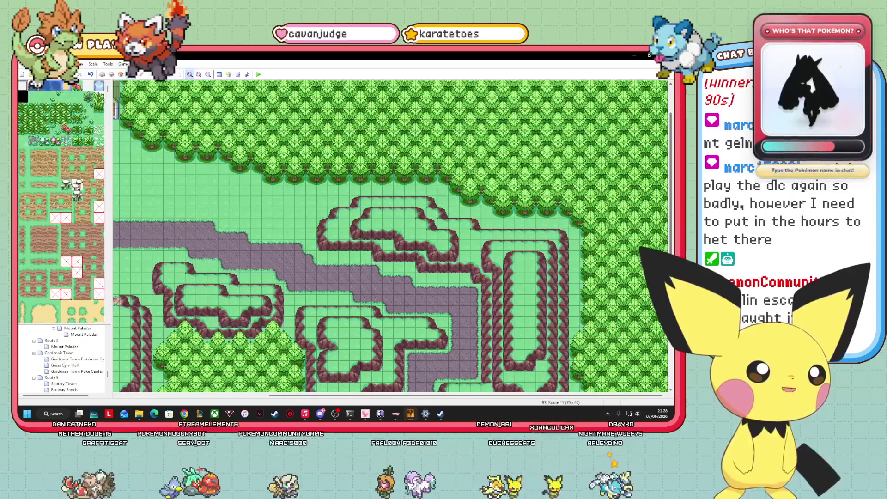
scroll(629, 298, "down", 5)
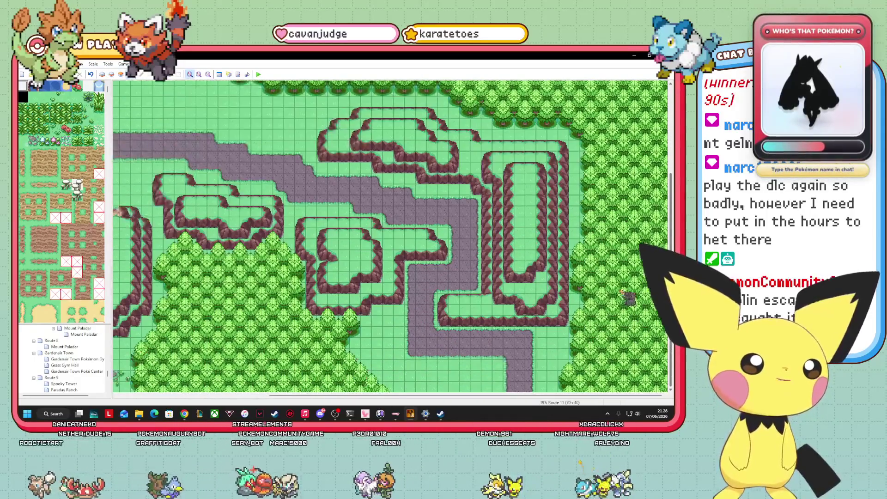
scroll(629, 298, "up", 6)
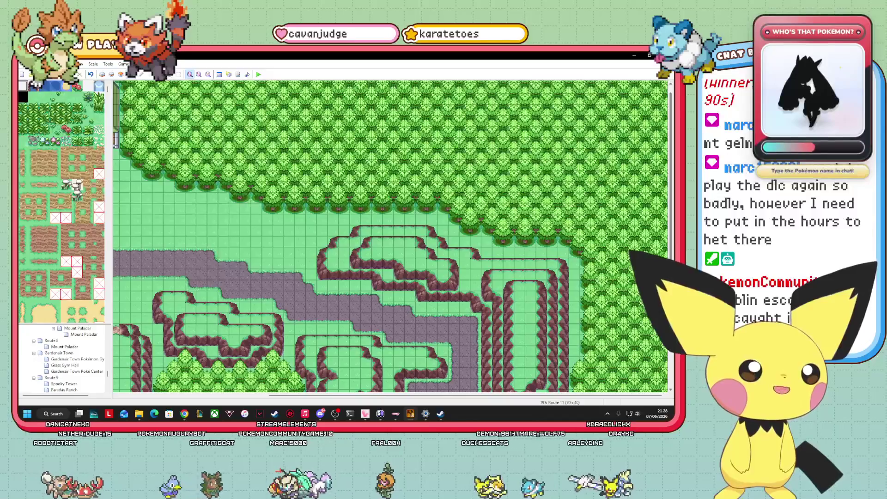
scroll(390, 235, "up", 1)
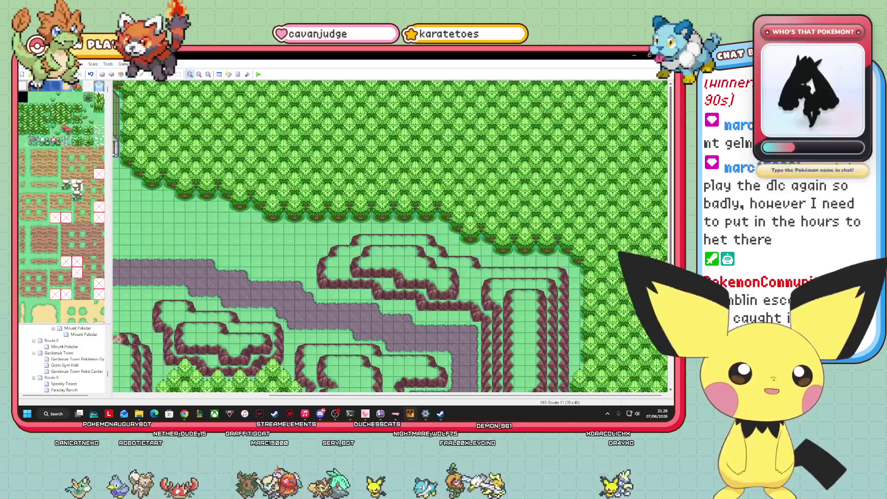
scroll(390, 236, "down", 7)
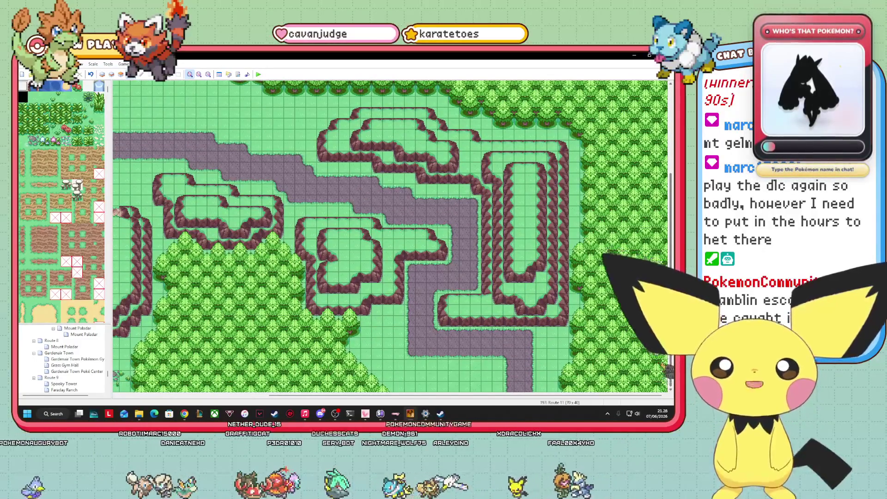
scroll(390, 236, "up", 1)
scroll(390, 236, "up", 1)
scroll(390, 236, "up", 4)
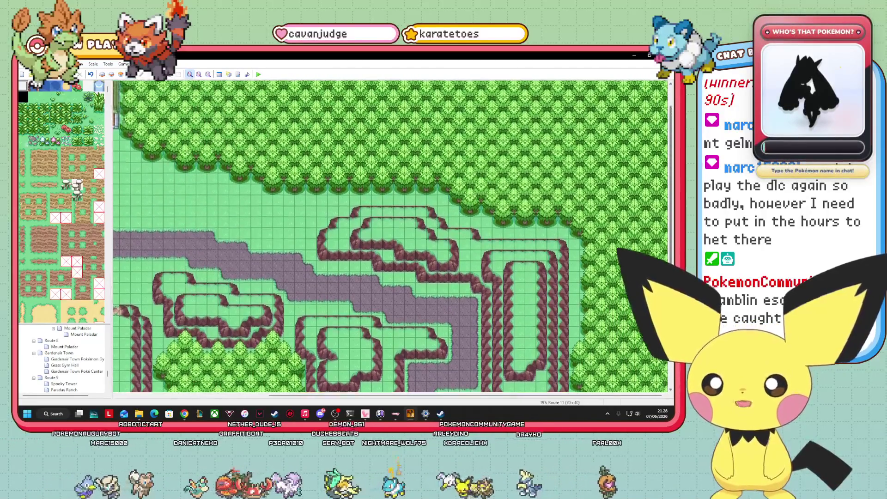
mouse_move(414, 395)
left_mouse_down()
mouse_move(319, 395)
mouse_move(404, 396)
left_mouse_up()
scroll(389, 236, "down", 6)
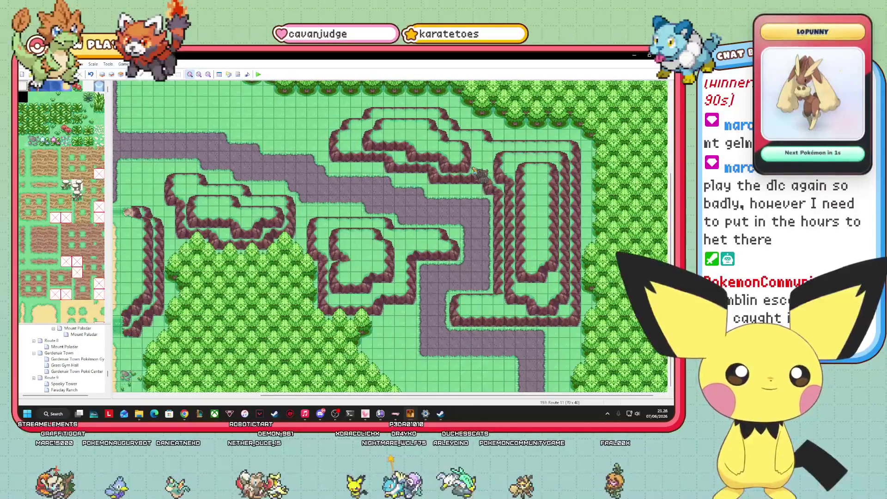
scroll(56, 208, "down", 15)
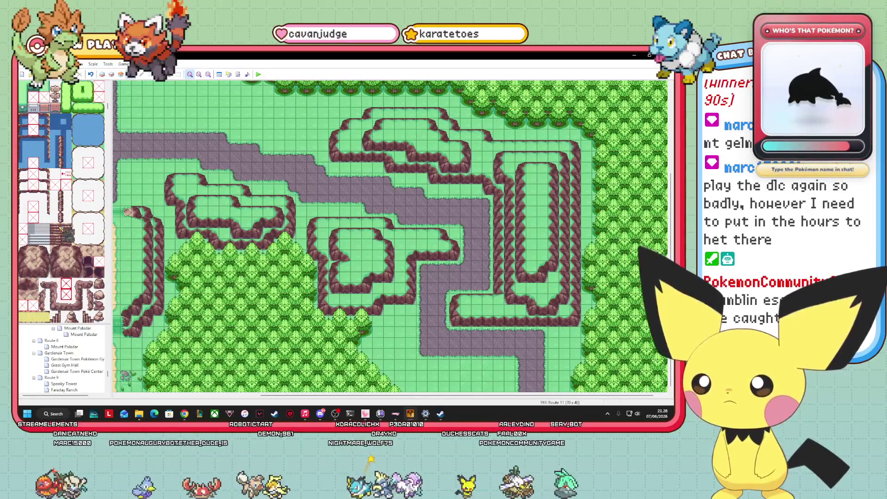
scroll(61, 202, "down", 3)
scroll(62, 202, "down", 3)
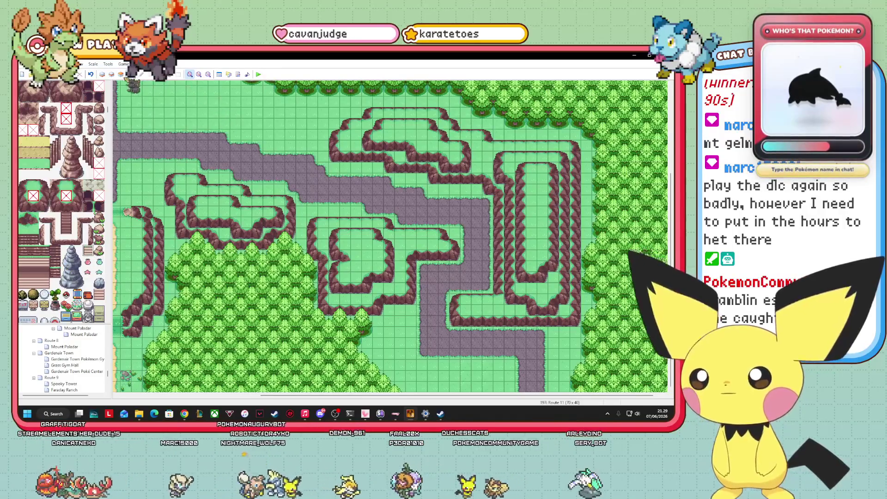
- Check the map in event view, then set tile editing to layer 3
key("F7")
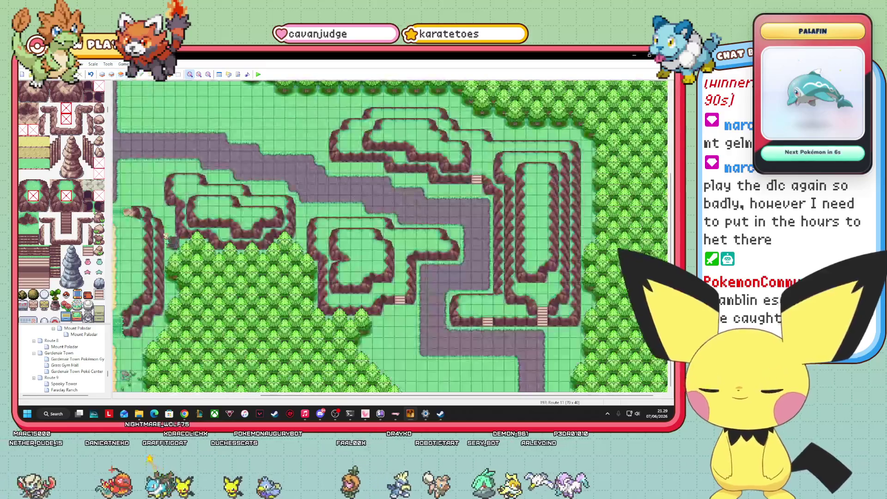
left_click(131, 74)
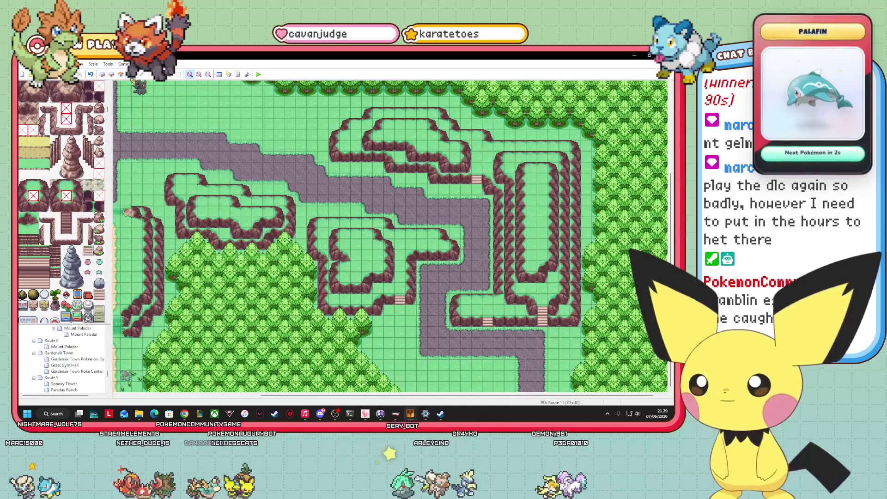
left_click(121, 74)
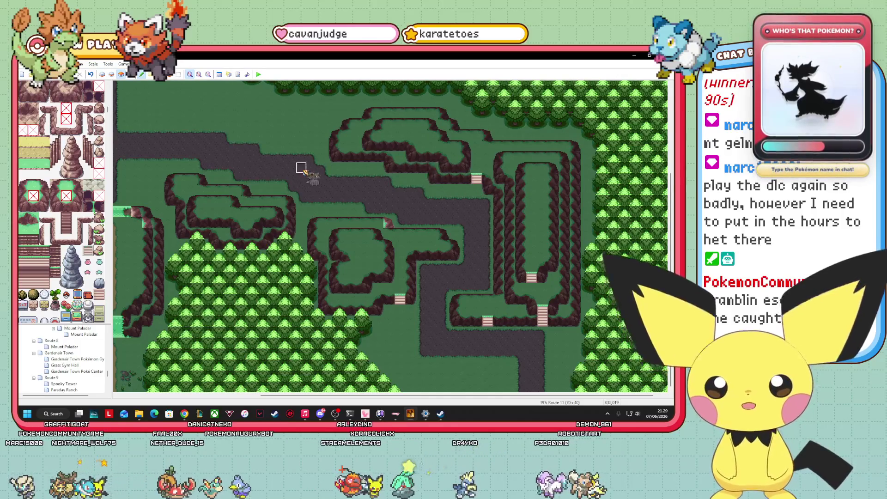
- On layer 3, place two-tile staircases on two upper cliff ledges, checking them in event view
left_click(378, 145)
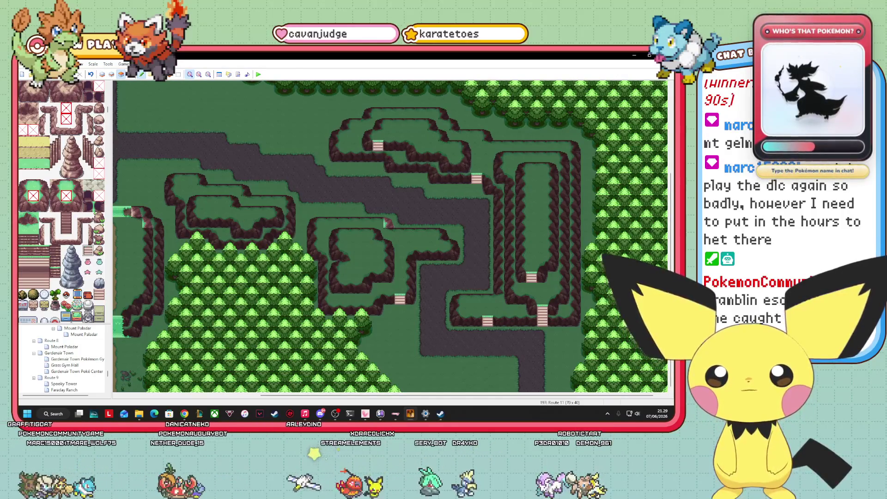
left_click(378, 156)
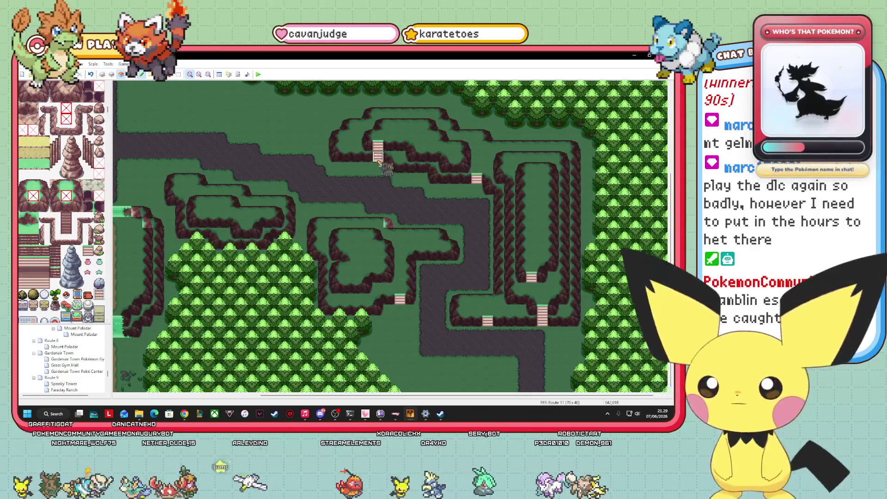
key("F8")
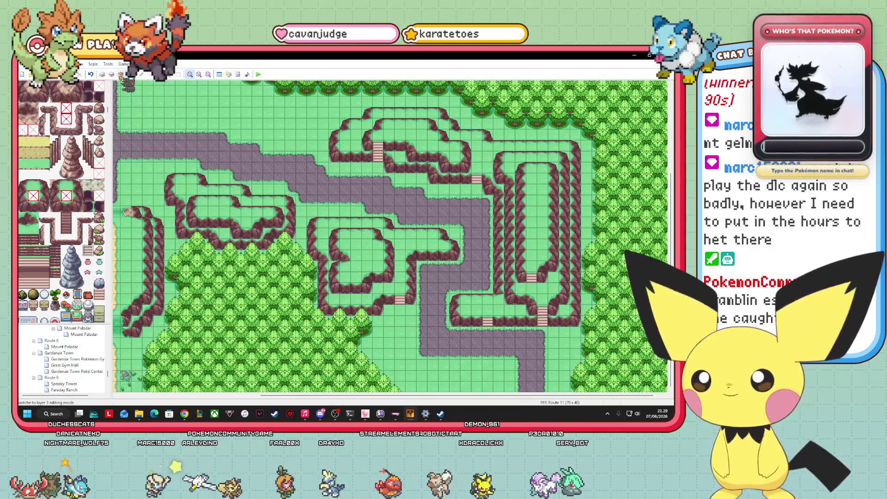
key("F7")
left_click(455, 168)
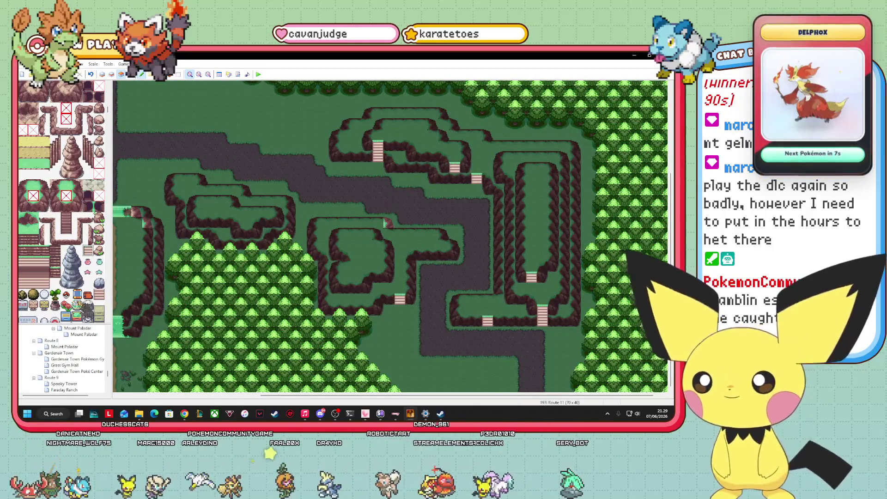
left_click(455, 178)
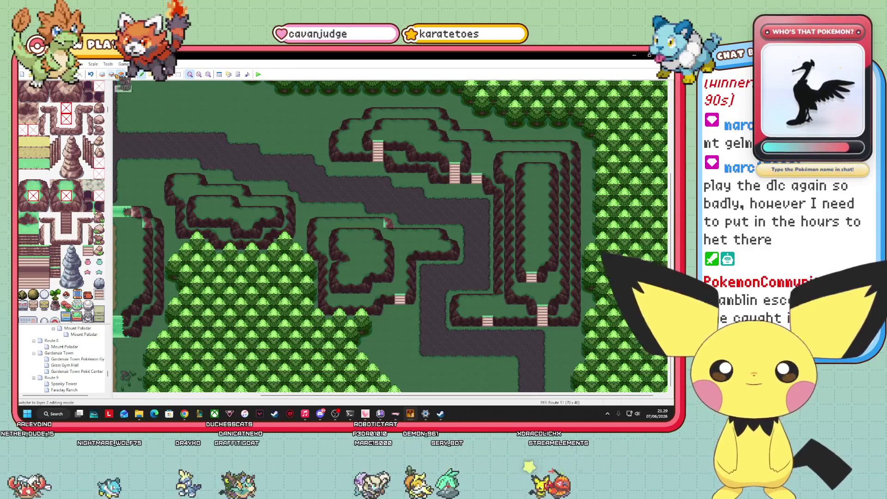
left_click(112, 75)
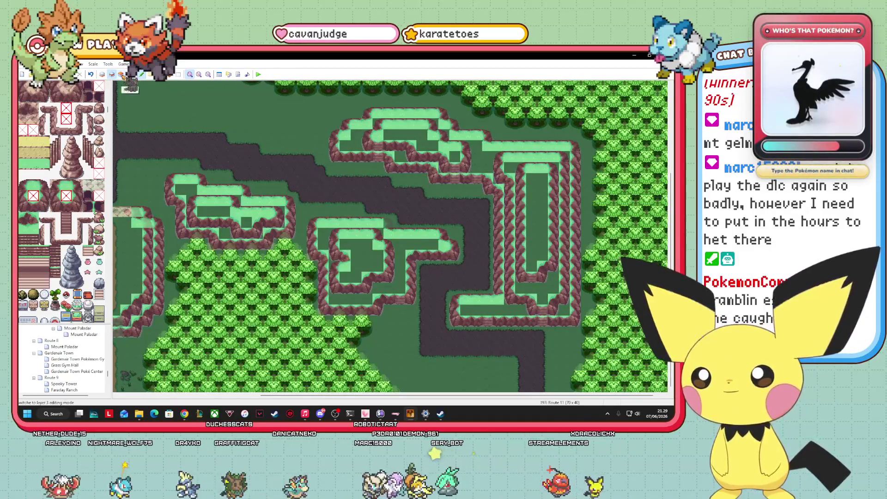
- On the ground layer, paint a strip of tall grass across the upper plateau
left_click(102, 75)
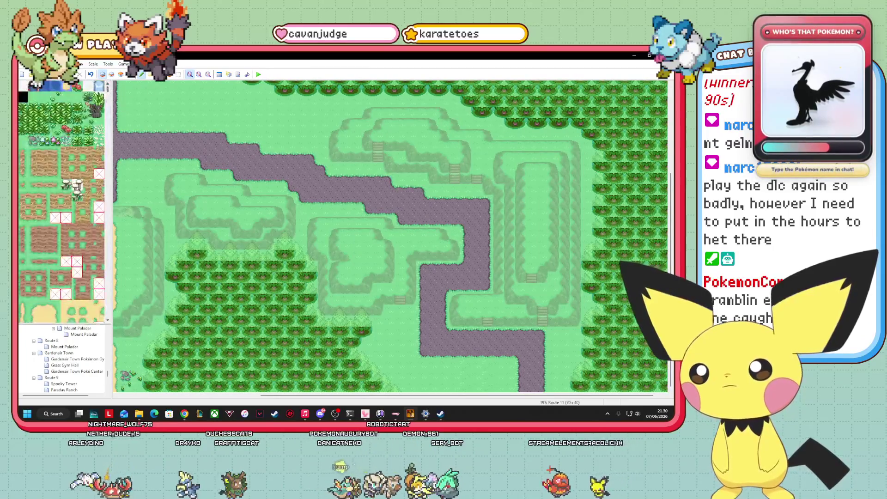
left_click(76, 108)
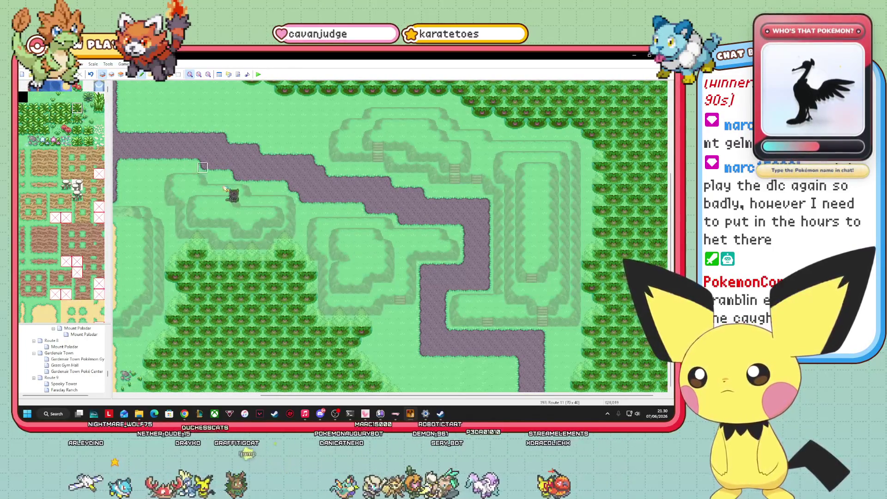
mouse_move(386, 134)
left_mouse_down()
mouse_move(425, 135)
mouse_move(434, 146)
left_mouse_up()
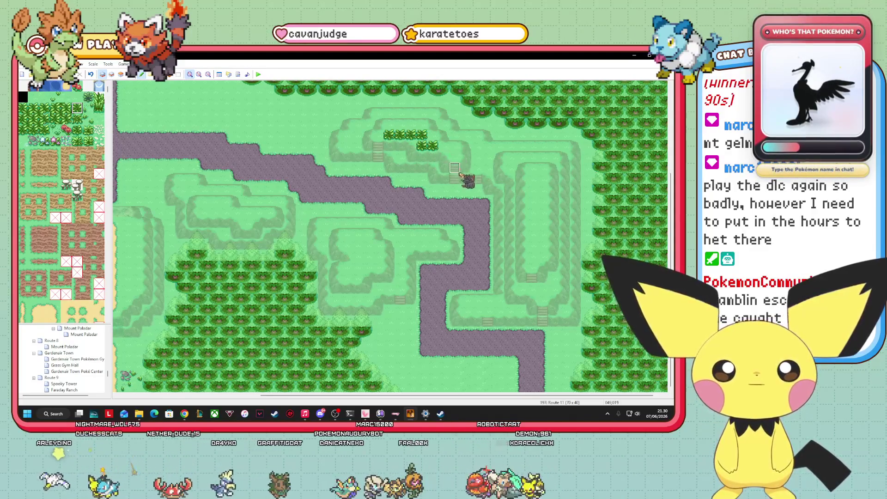
left_click(454, 156)
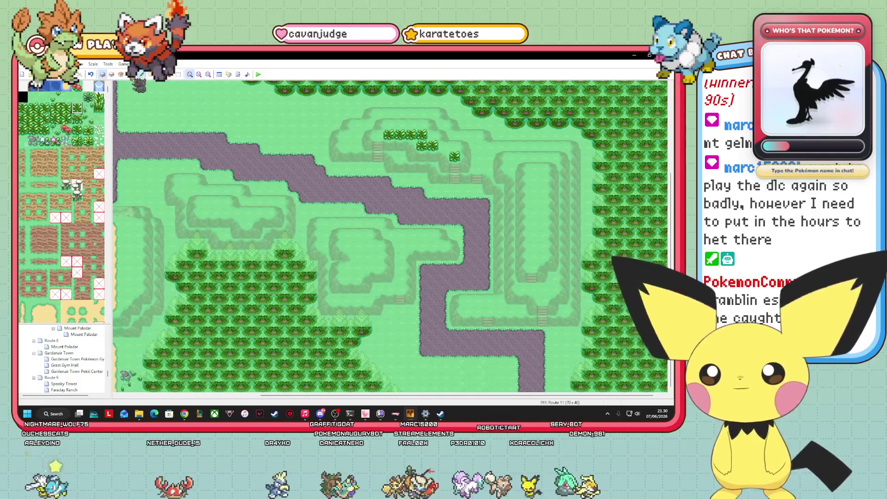
- In event mode, drag the rock events to new spots along the winding road
left_click(131, 74)
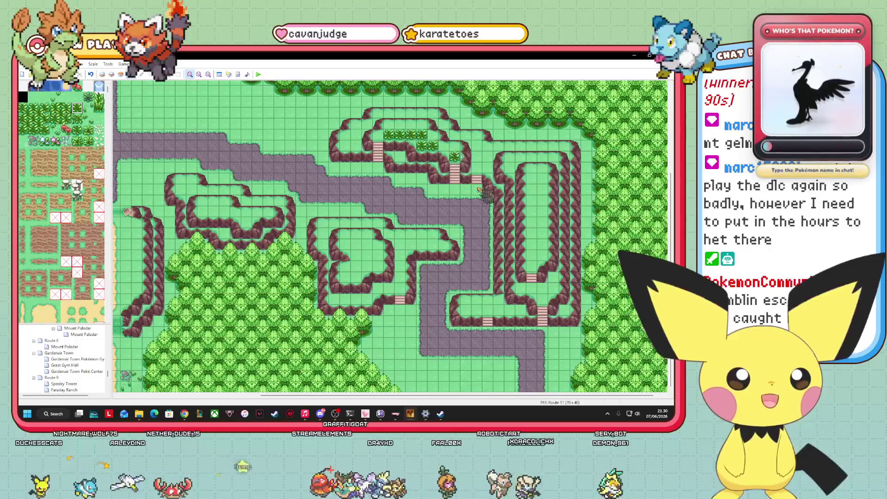
mouse_move(467, 169)
left_mouse_down()
mouse_move(466, 210)
mouse_move(436, 145)
left_mouse_up()
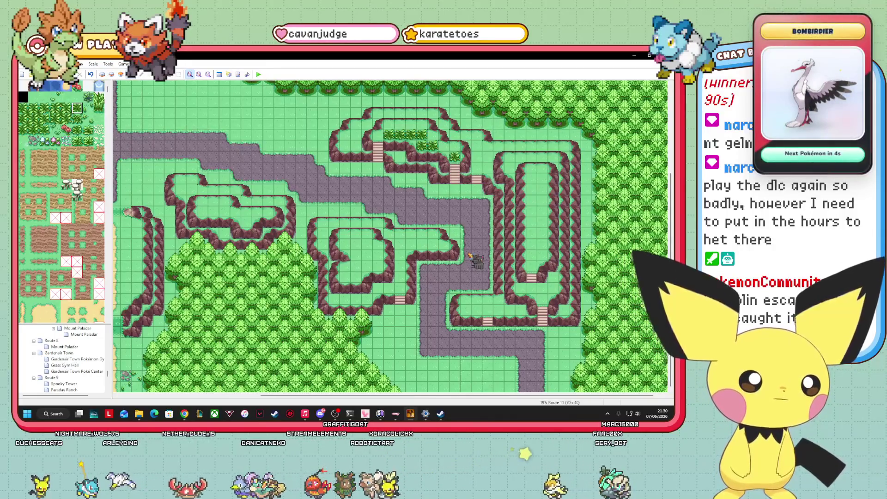
left_click_drag(470, 255, 456, 222)
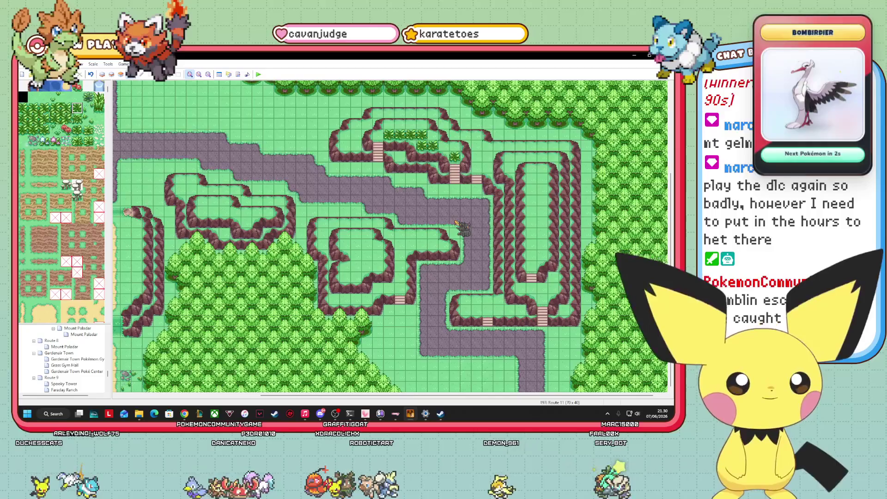
left_click_drag(447, 222, 450, 282)
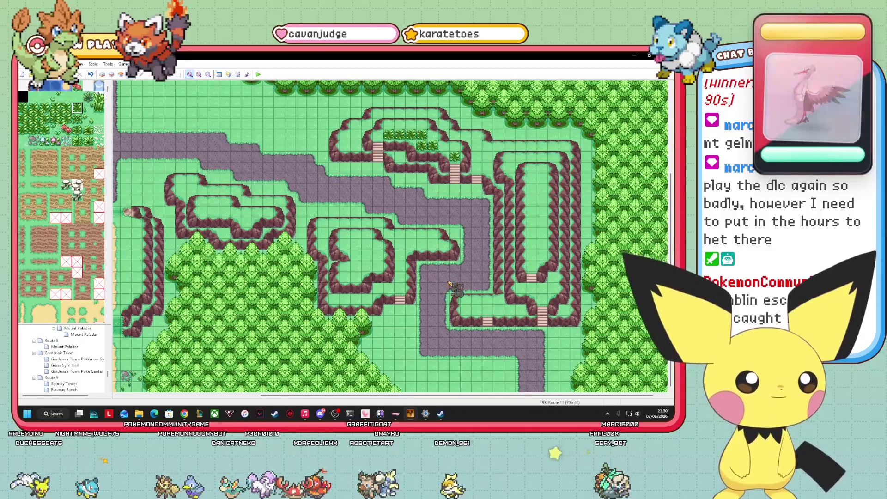
mouse_move(474, 402)
left_mouse_down()
mouse_move(402, 352)
mouse_move(344, 343)
left_mouse_up()
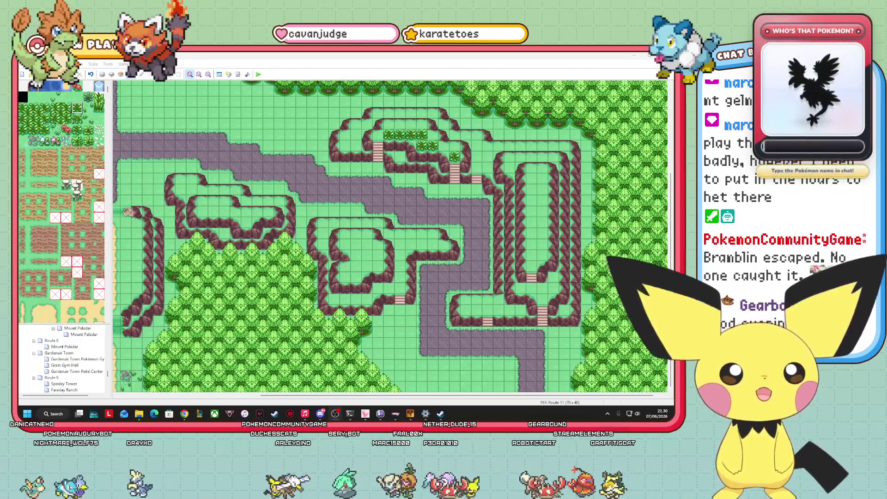
scroll(62, 201, "down", 10)
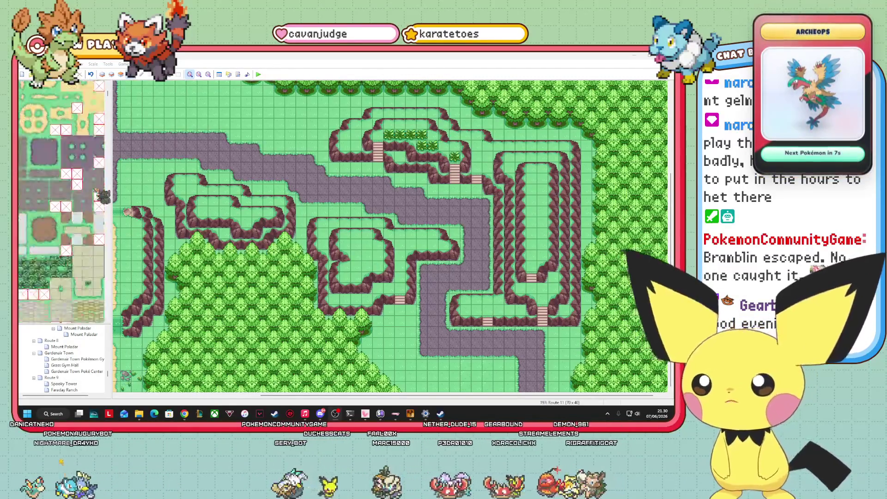
- On layer 2, choose a three-tile-wide cliff strip brush, then the blank eraser tile
scroll(62, 202, "down", 10)
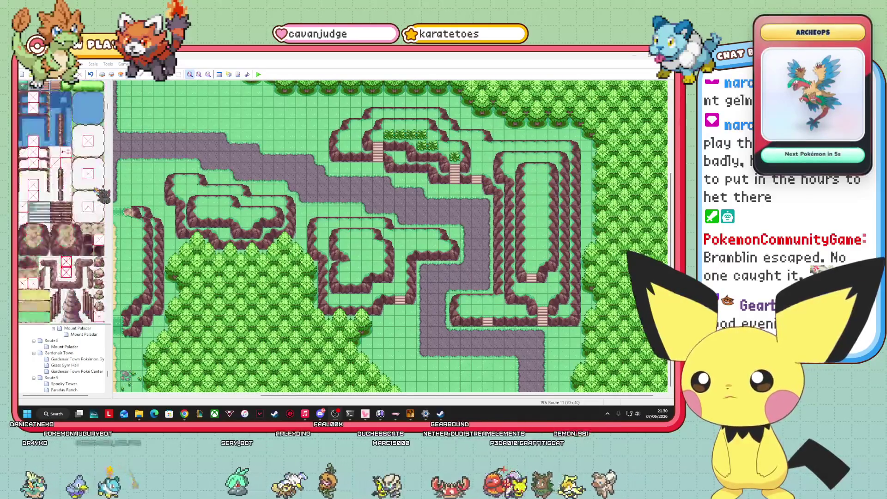
scroll(69, 233, "down", 5)
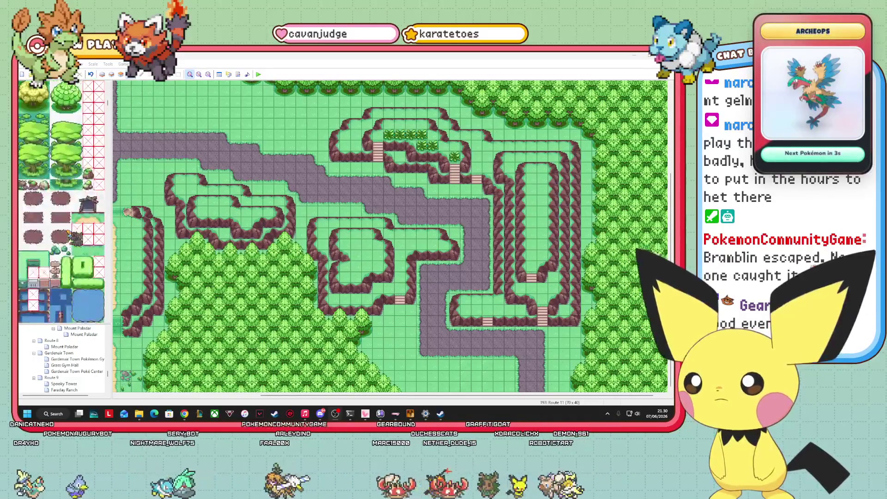
scroll(44, 238, "down", 2)
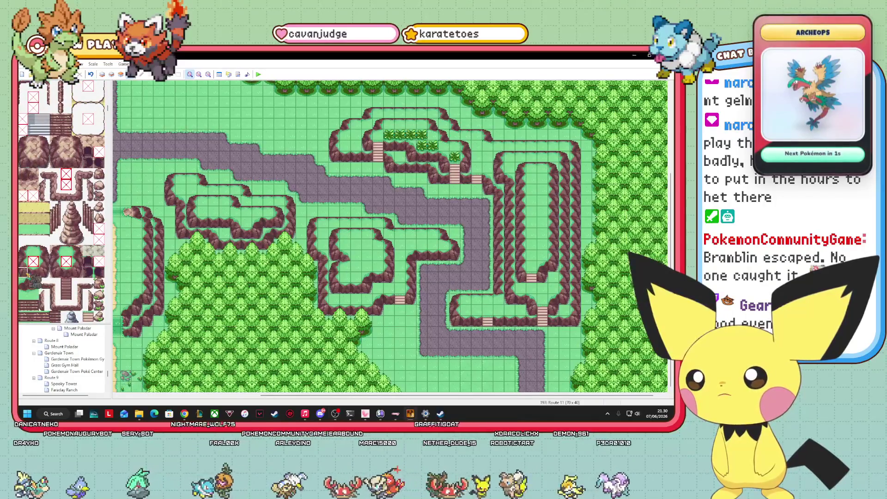
left_click(111, 74)
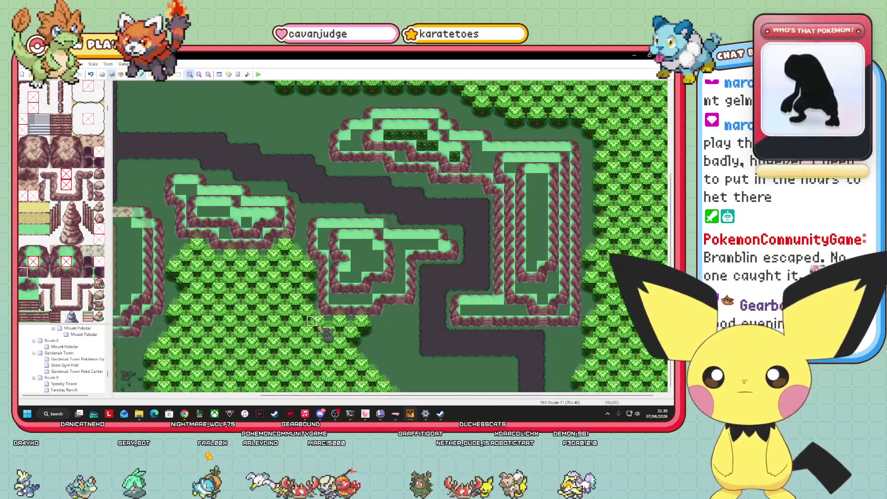
left_click(33, 283)
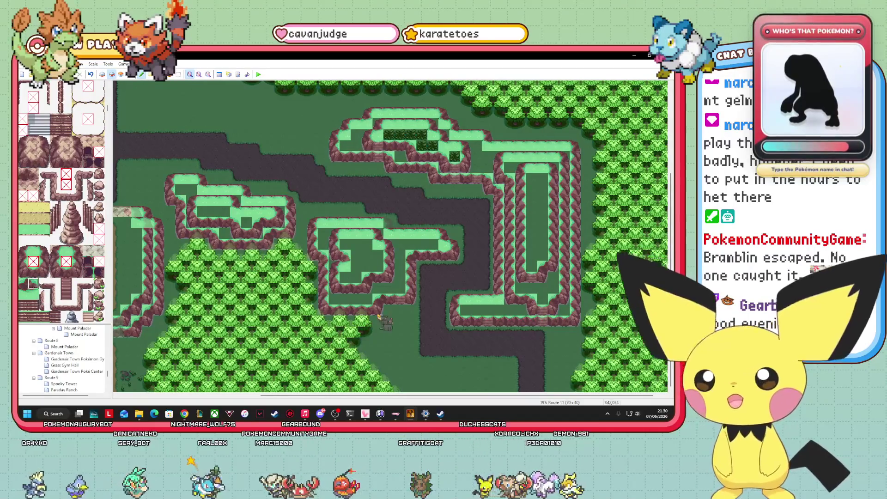
left_click(23, 262)
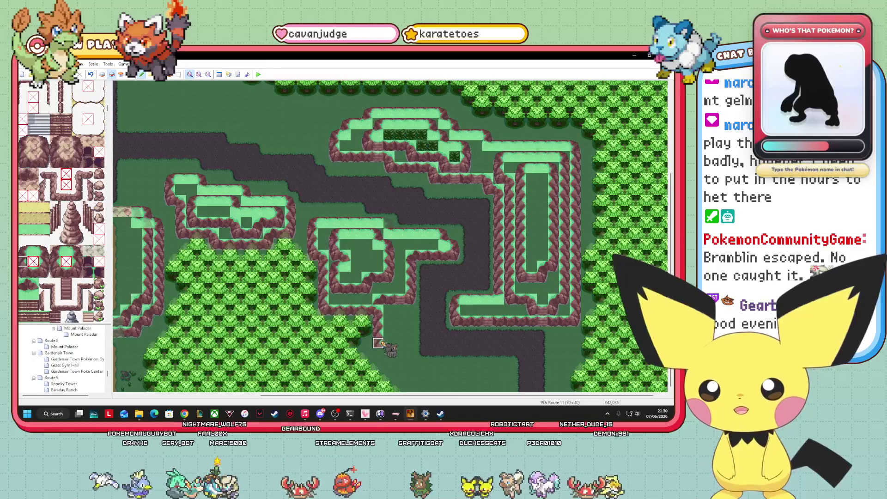
left_click_drag(23, 272, 45, 272)
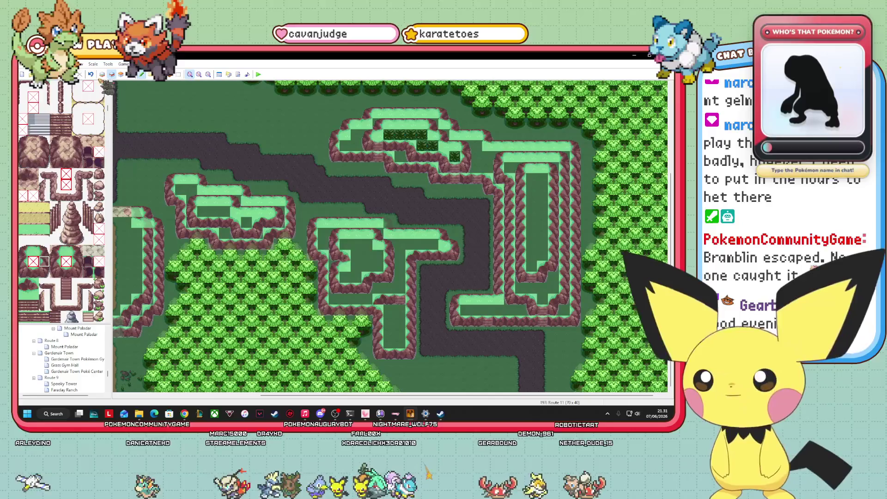
left_click_drag(108, 109, 122, 91)
left_click(23, 85)
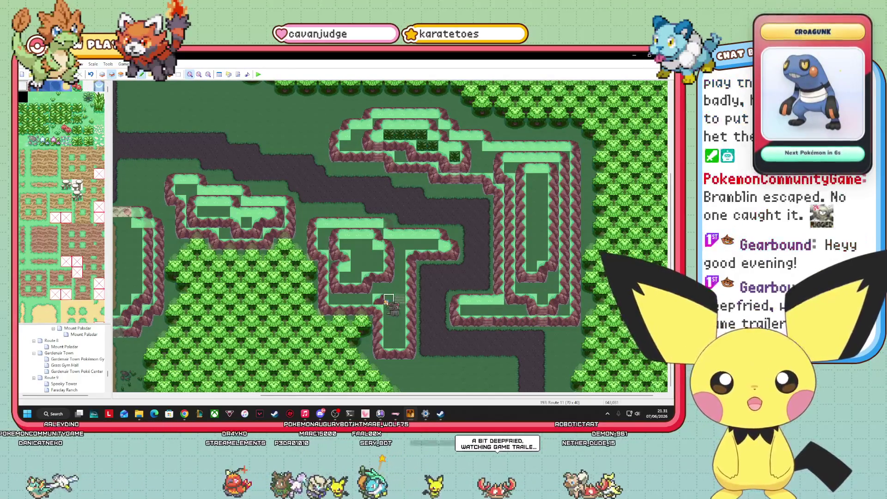
left_click(121, 73)
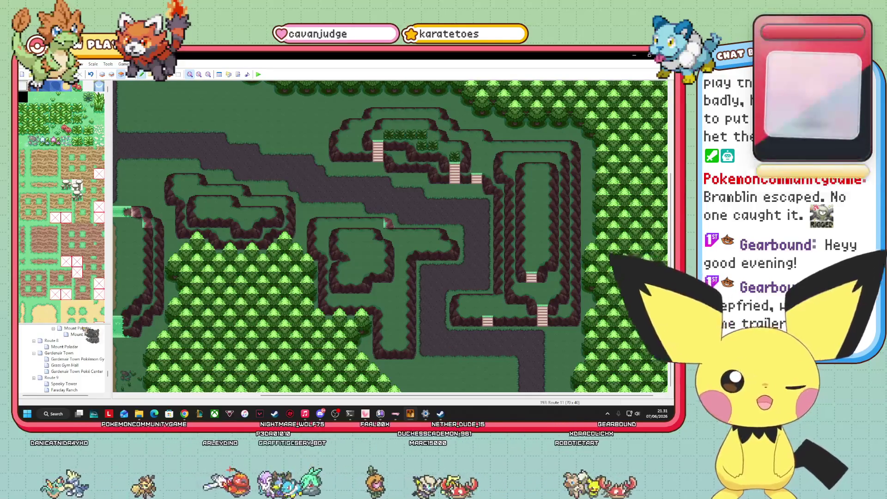
- On layer 2, paint cliff tiles near the lower-right end of the road
scroll(69, 301, "down", 10)
scroll(70, 301, "down", 10)
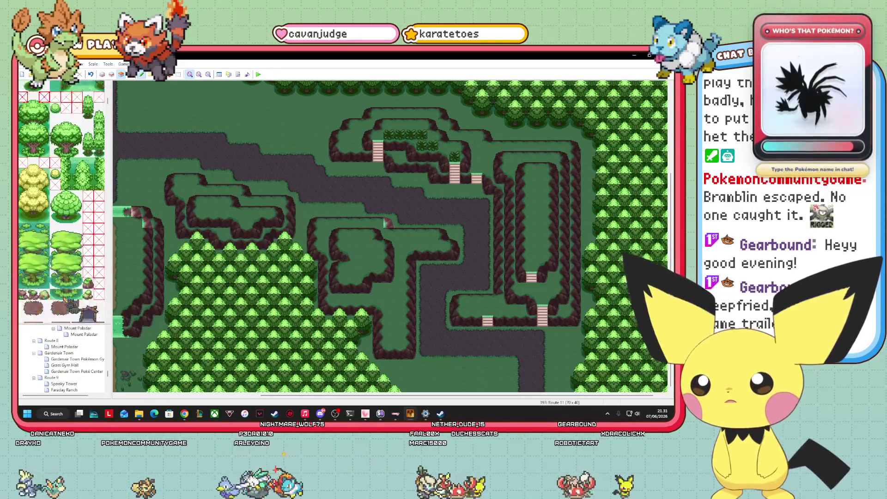
scroll(61, 201, "down", 5)
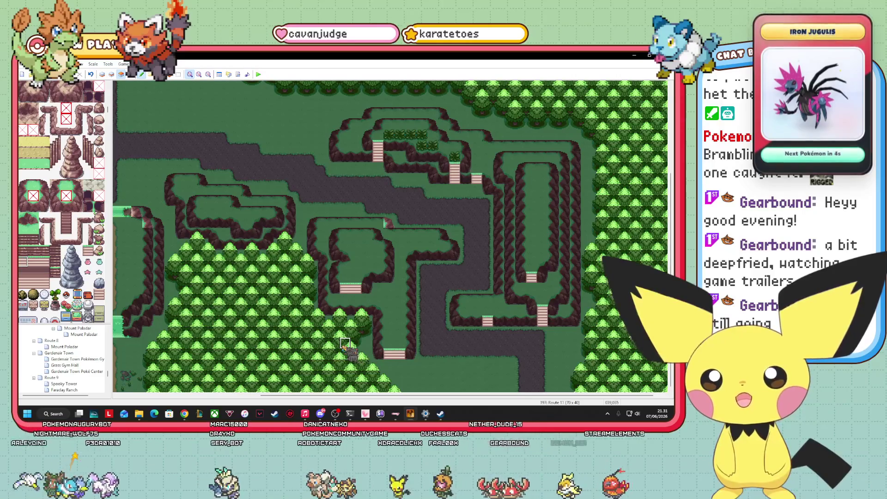
mouse_move(664, 416)
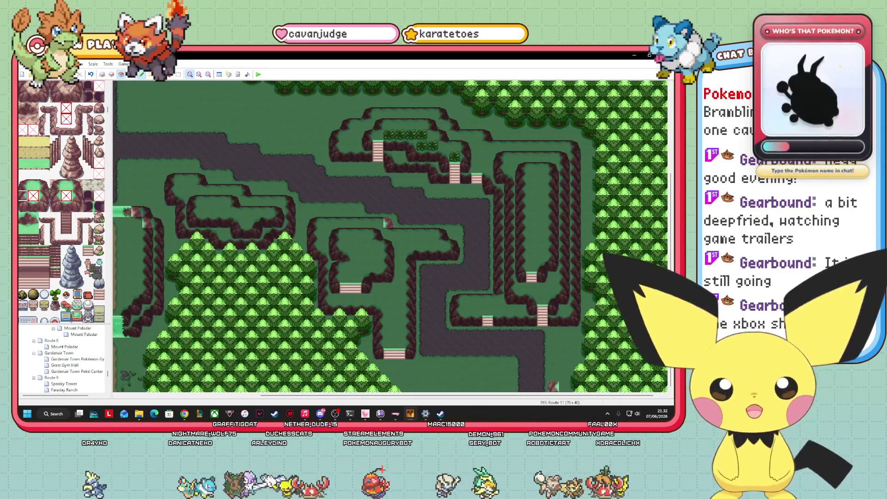
left_click(44, 196)
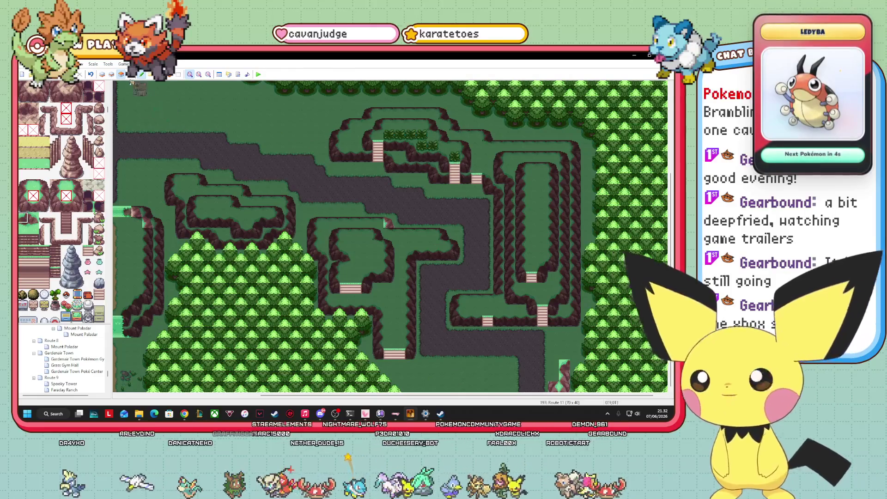
key("F6")
left_click(44, 206)
left_click(576, 365)
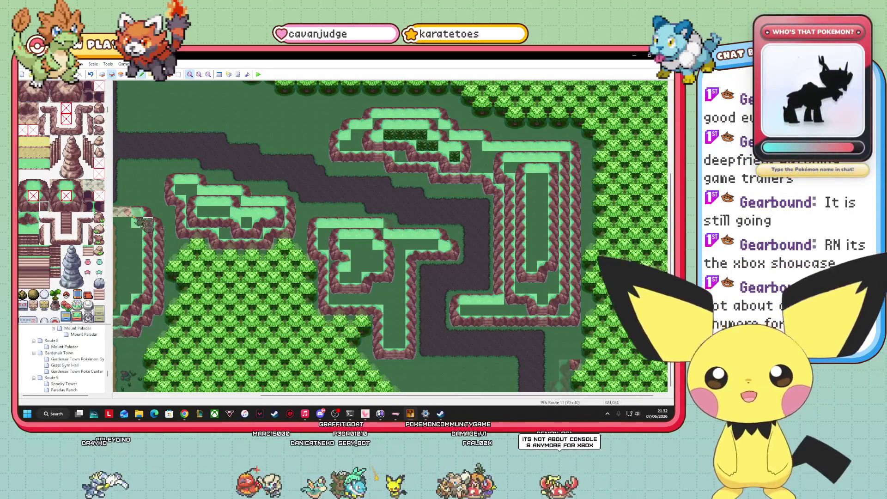
left_click(43, 196)
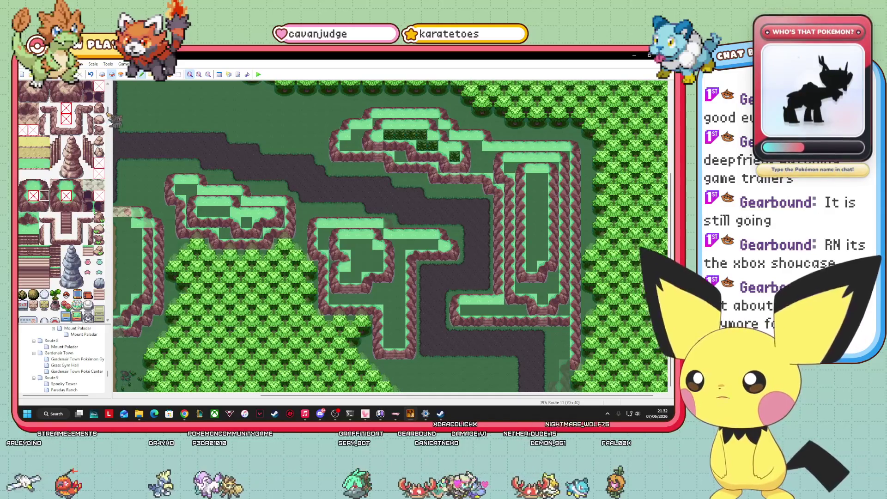
left_click_drag(111, 121, 110, 88)
left_click(23, 86)
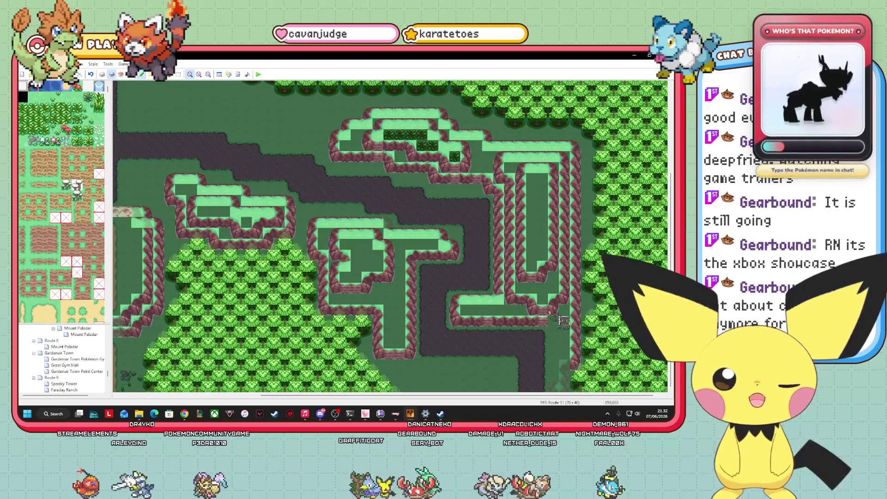
- On layer 3, paint stairs up the lower-right cliff beside the road
left_click(121, 74)
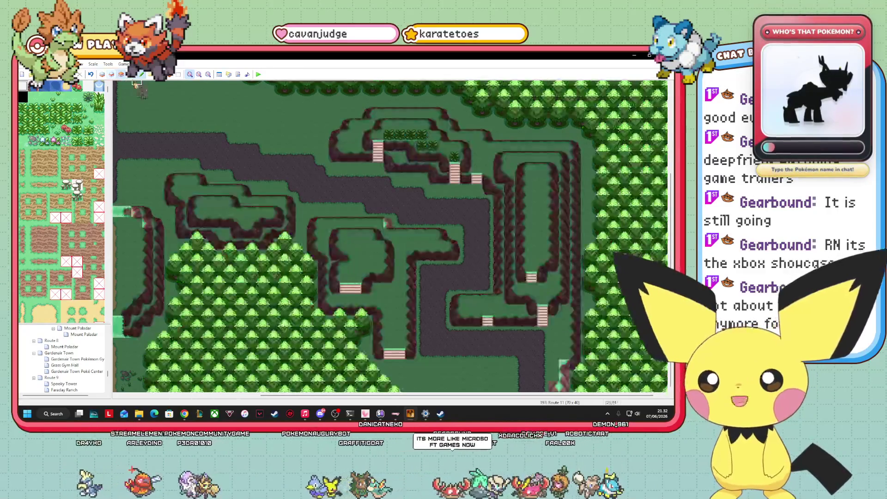
scroll(62, 203, "down", 10)
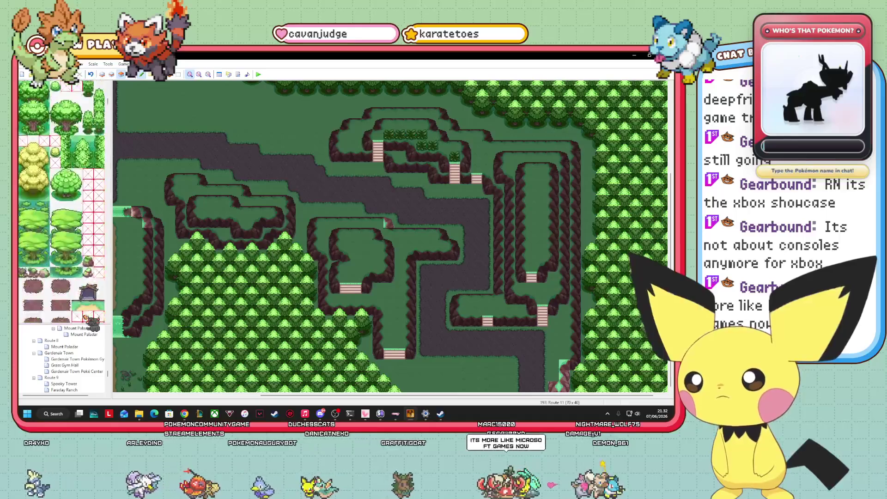
scroll(61, 204, "down", 5)
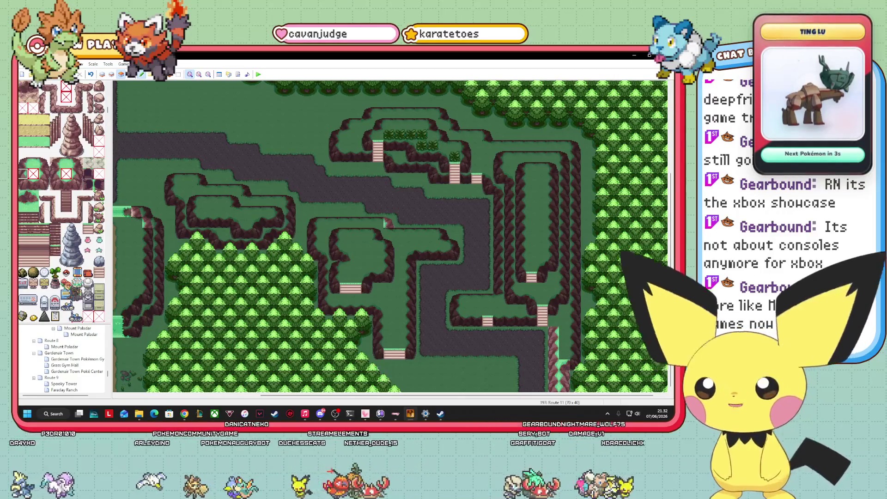
left_click(33, 196)
left_click(553, 321)
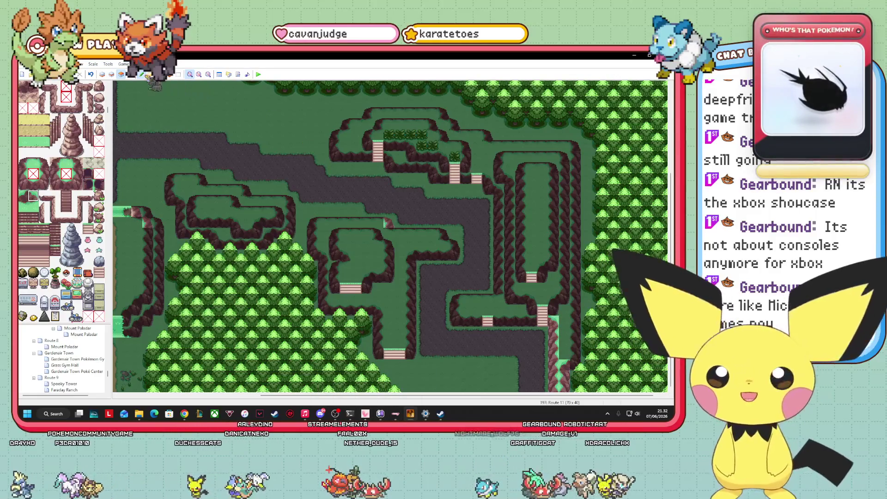
key("F8")
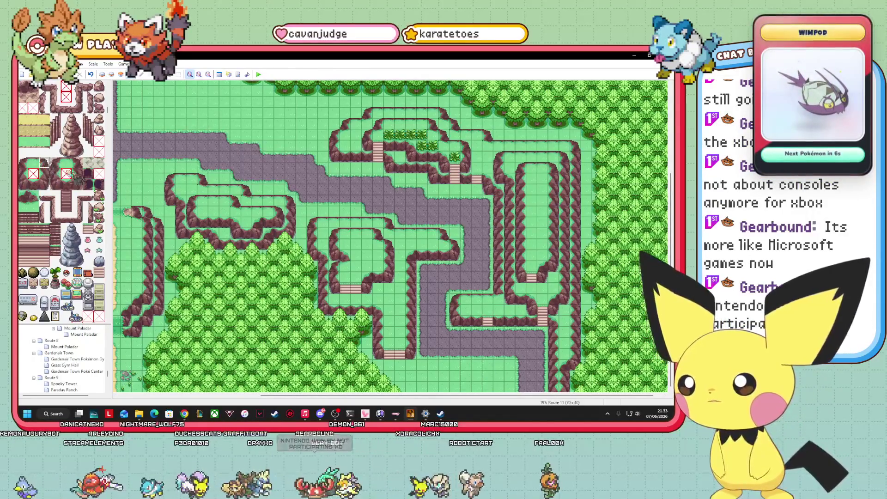
- Cycle through tile layers 3 and 2, pick a tileset tile, and check the events view
left_click(121, 75)
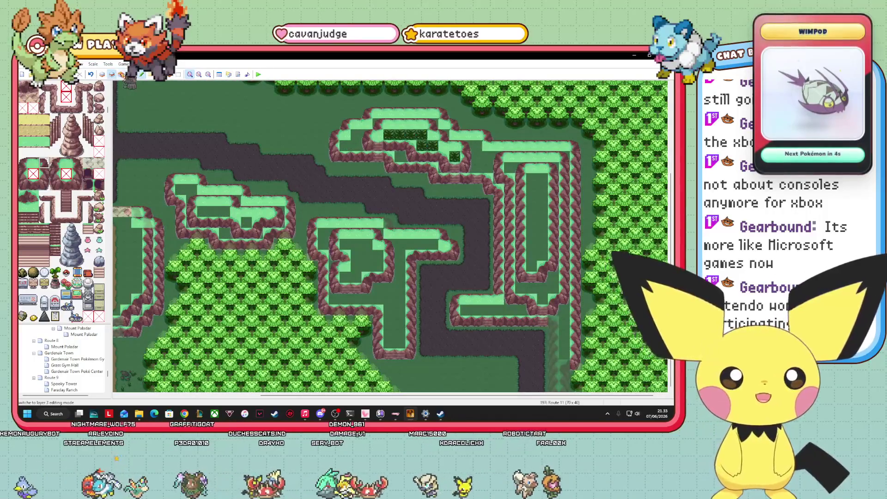
left_click(121, 74)
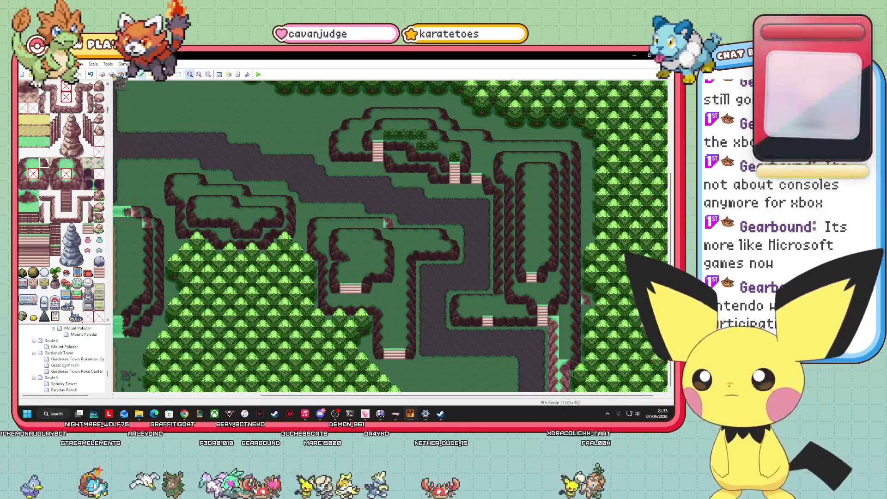
left_click(111, 75)
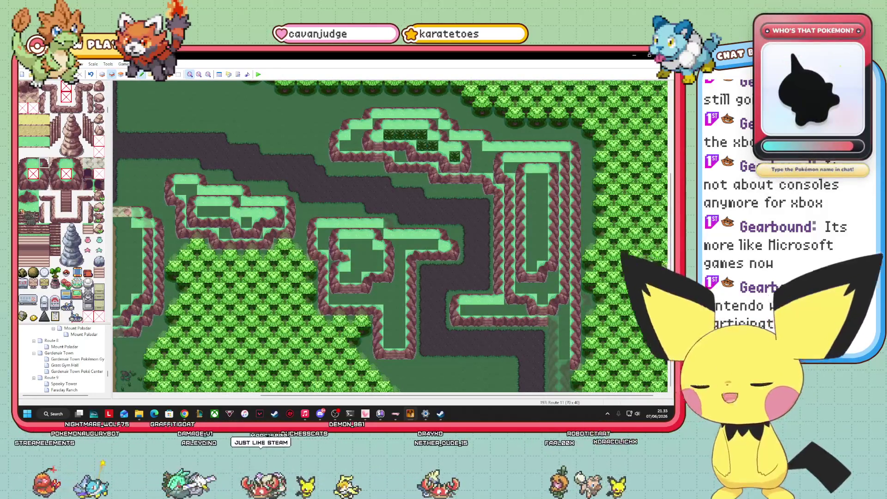
left_click(23, 207)
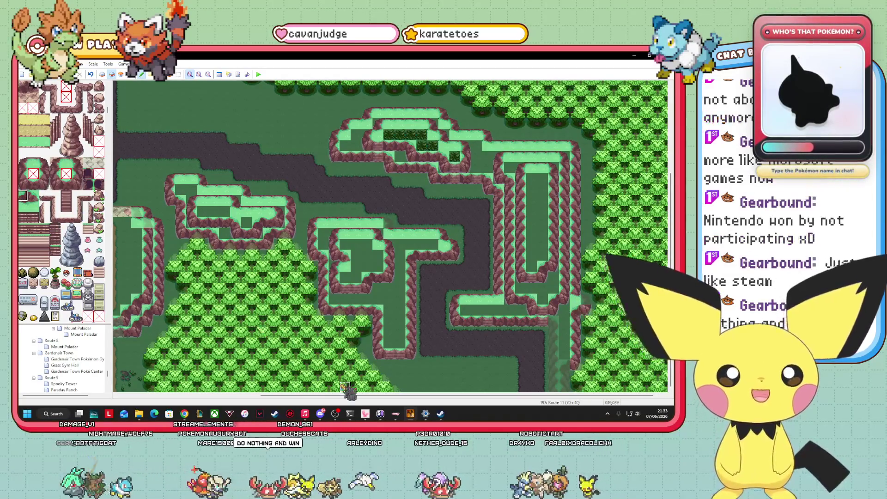
left_click(130, 74)
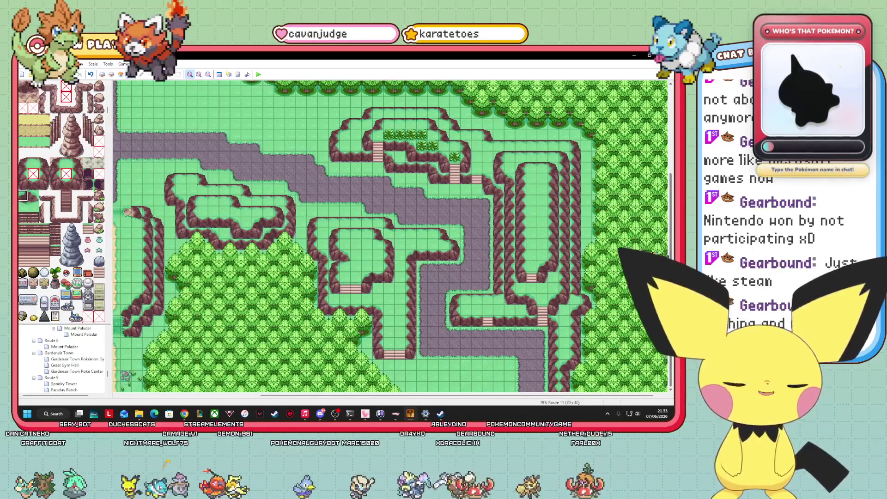
scroll(61, 202, "down", 10)
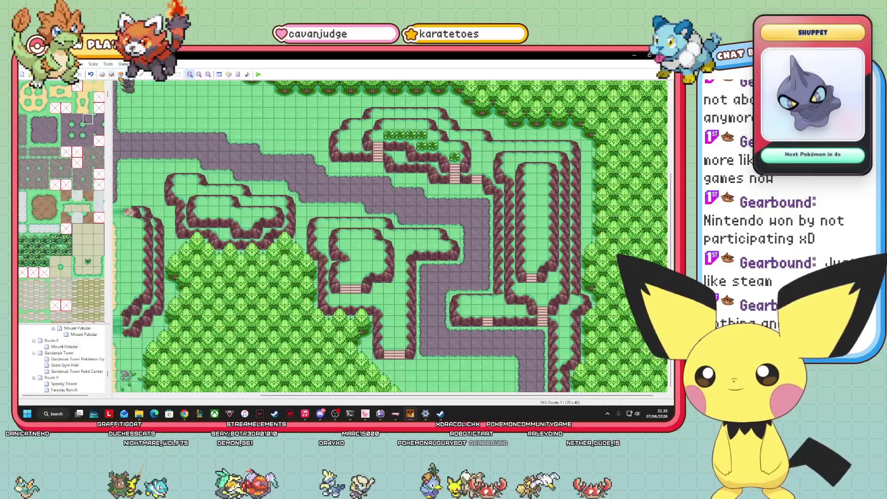
- On the ground layer, try several tileset tiles, then return to event editing
left_click(102, 74)
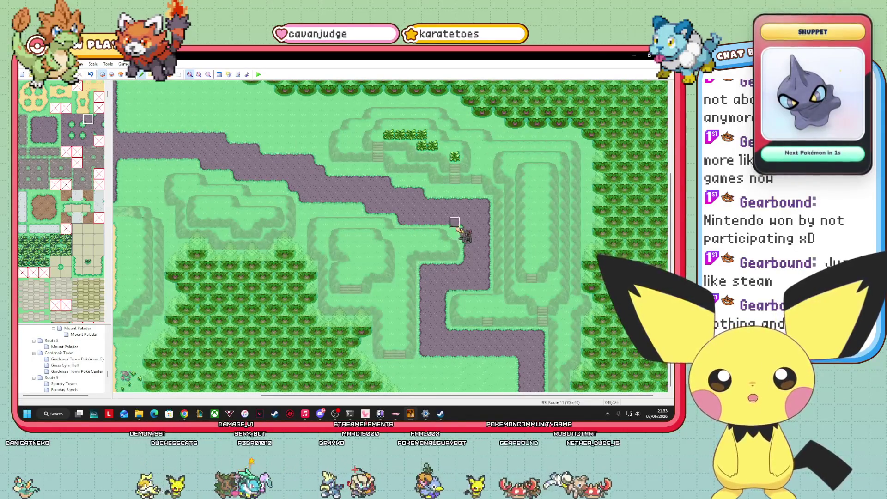
left_click(33, 141)
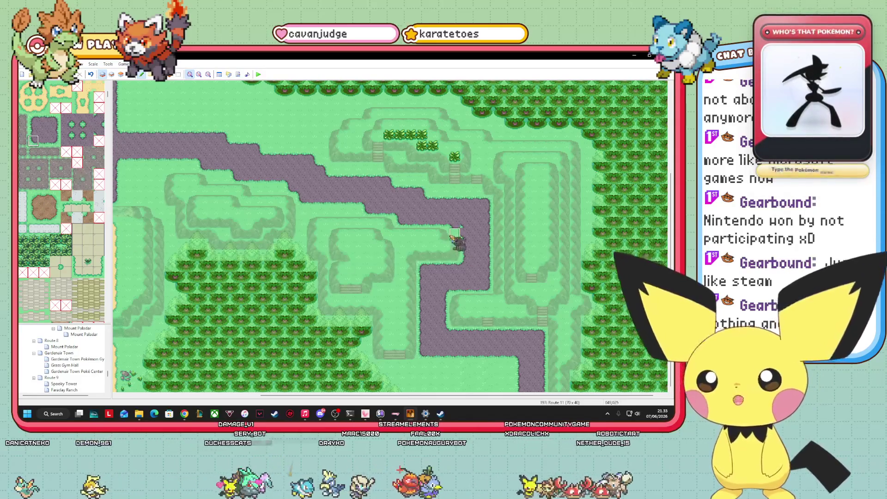
left_click(44, 130)
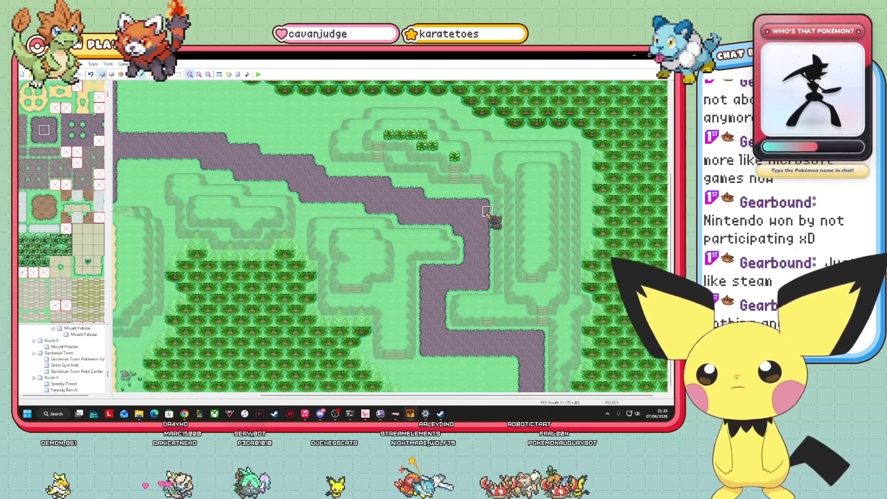
left_click(55, 119)
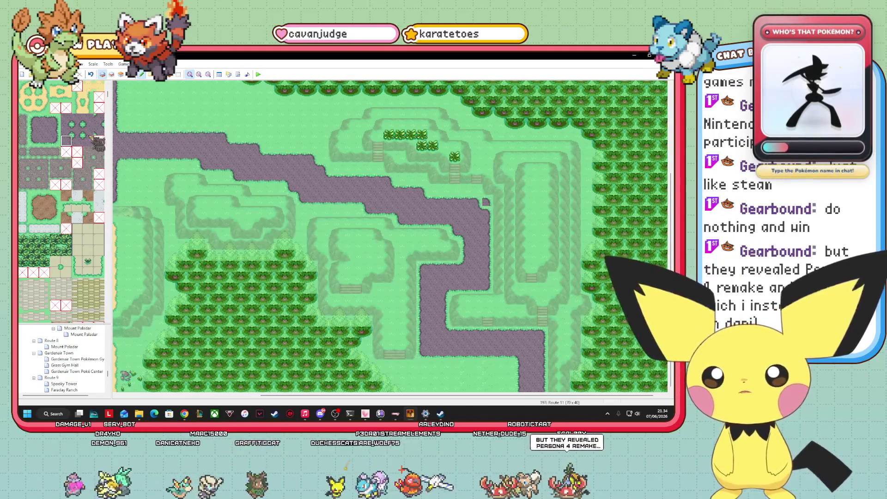
scroll(60, 148, "up", 5)
scroll(61, 151, "up", 3)
left_click(33, 97)
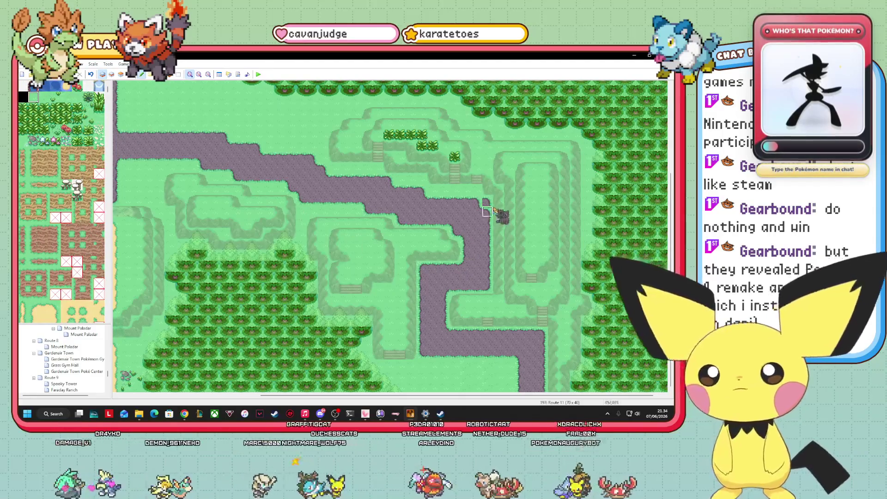
key("F8")
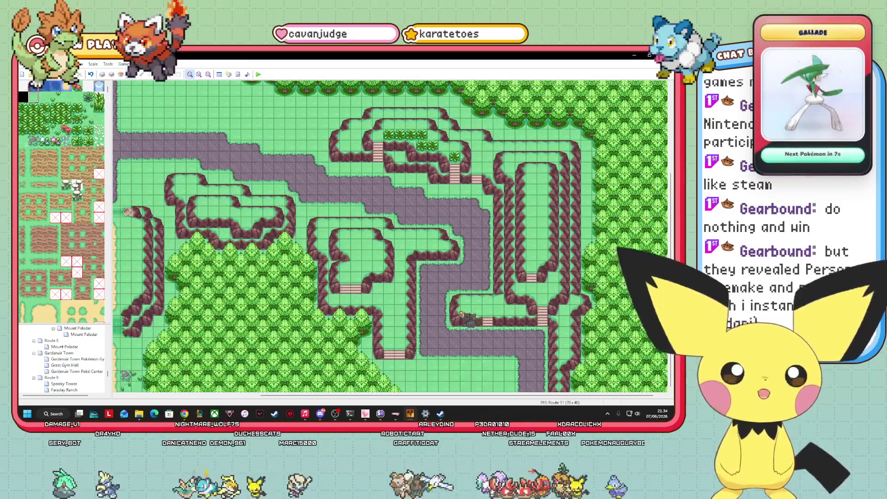
- Drag the rock event left along the lower stretch of road
mouse_move(459, 310)
left_mouse_down()
mouse_move(430, 308)
mouse_move(386, 333)
mouse_move(334, 385)
left_mouse_up()
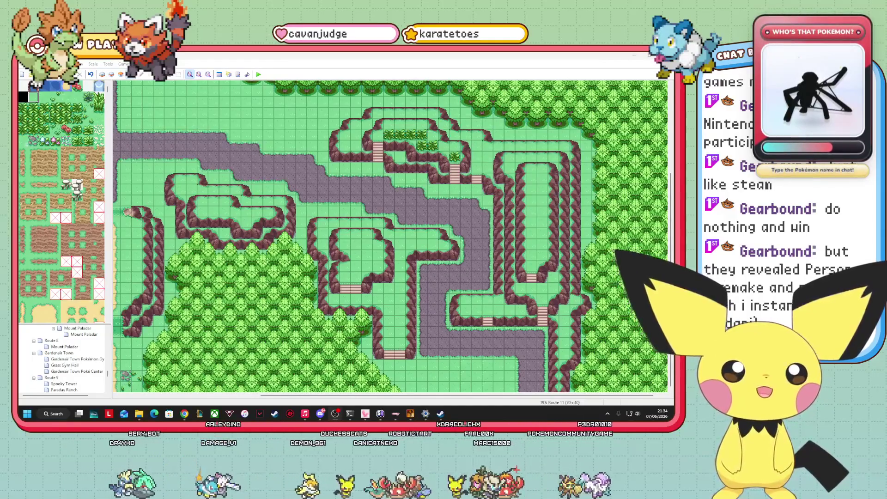
key("alt+Tab")
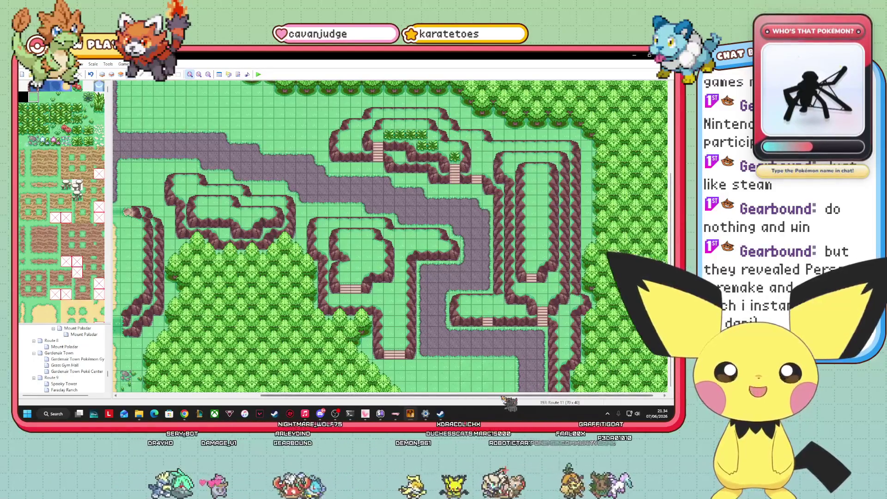
scroll(388, 235, "left", 5)
scroll(388, 236, "right", 5)
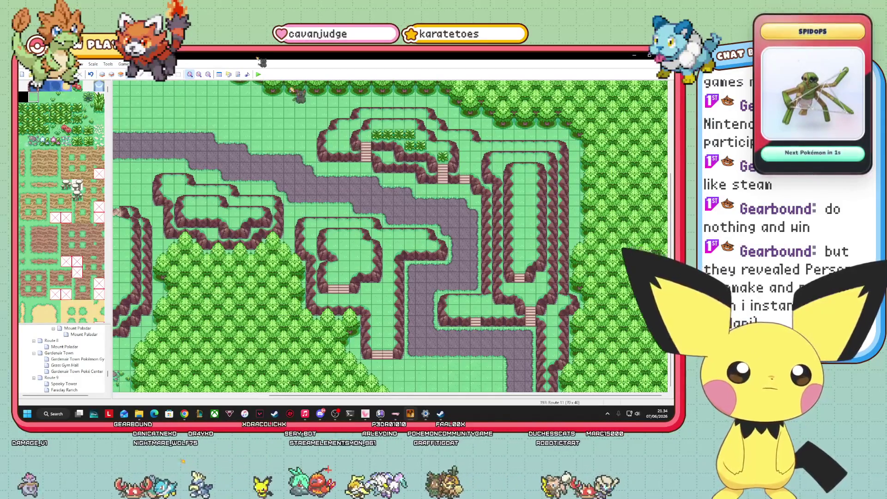
- Toggle through layers 2, 3 and all-layers view, then return to event editing
key("F6")
key("F7")
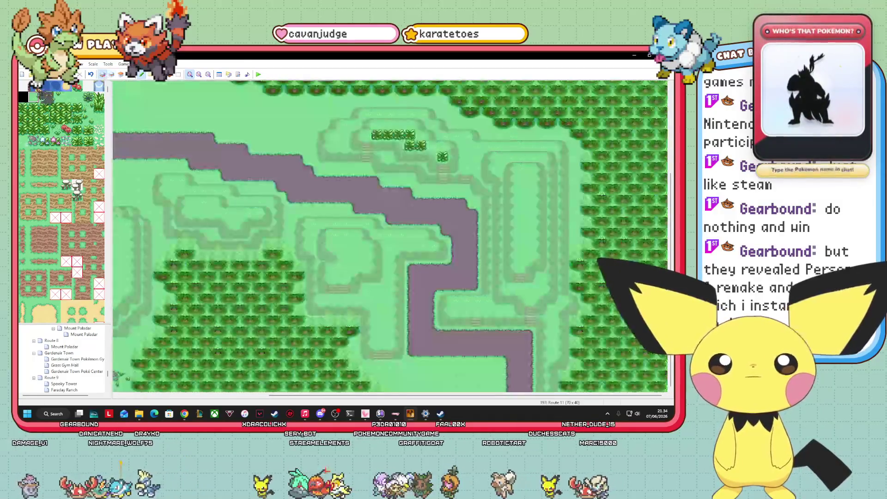
key("F4")
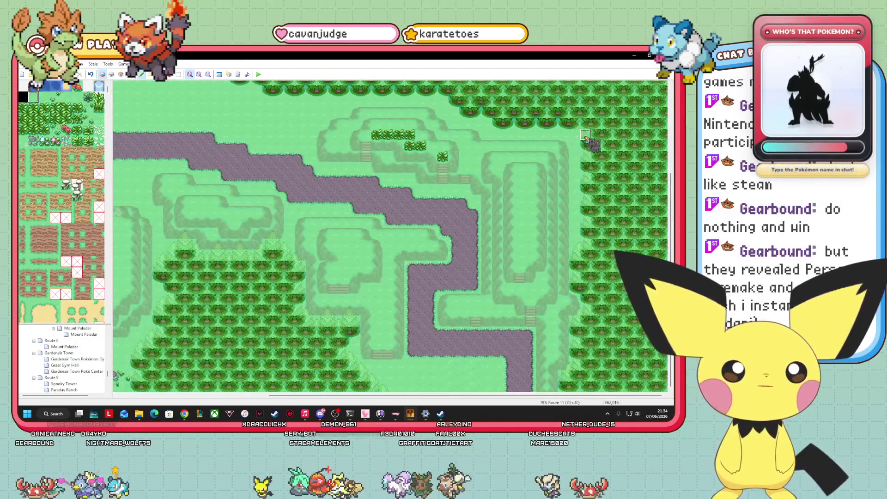
left_click(111, 74)
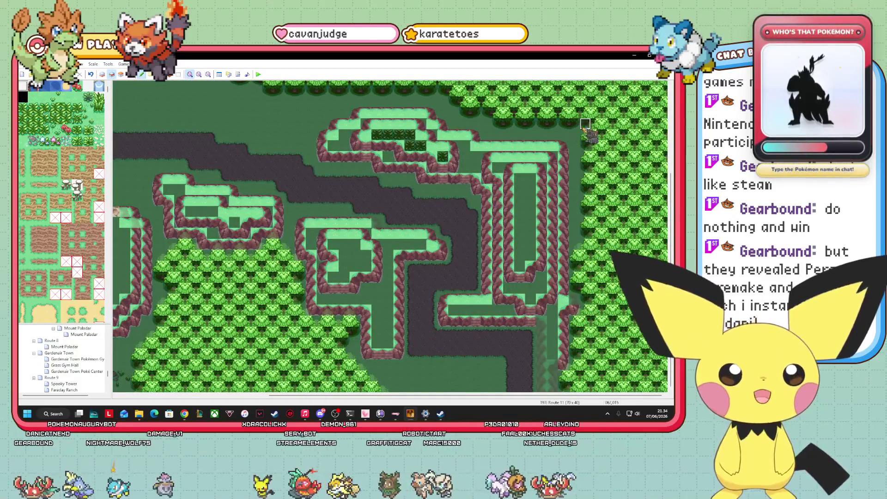
key("F7")
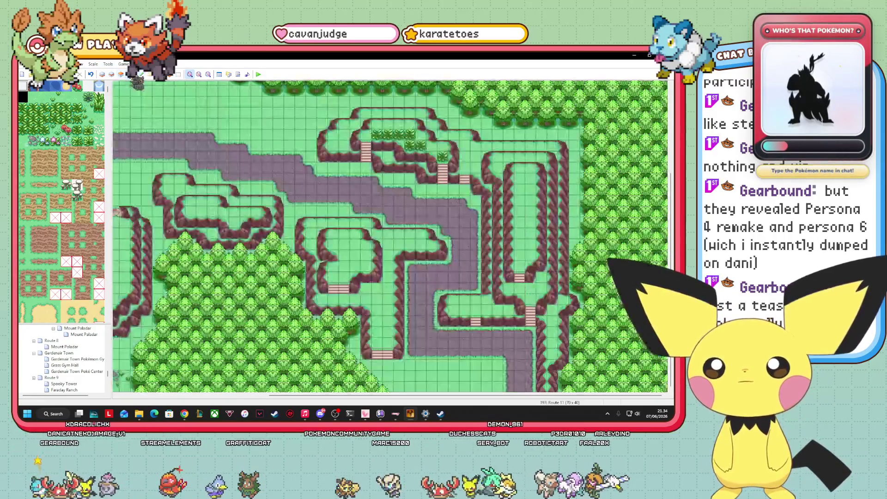
left_click(130, 74)
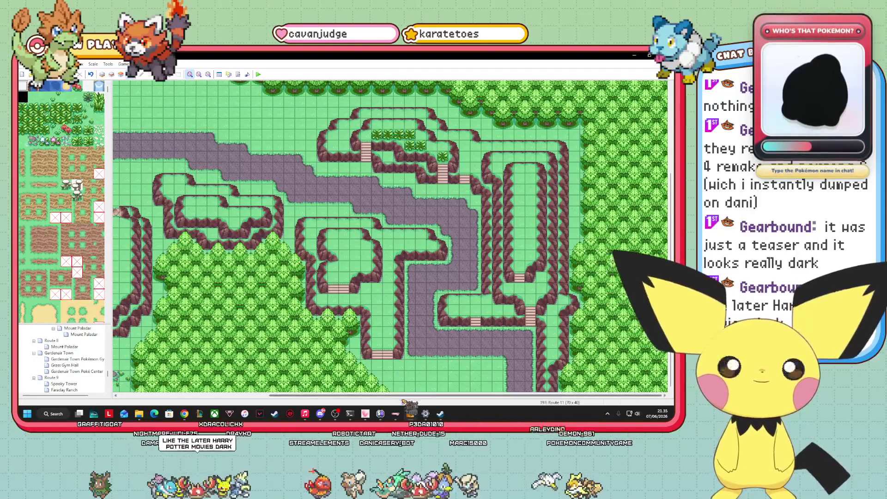
scroll(391, 239, "left", 3)
scroll(391, 239, "left", 3)
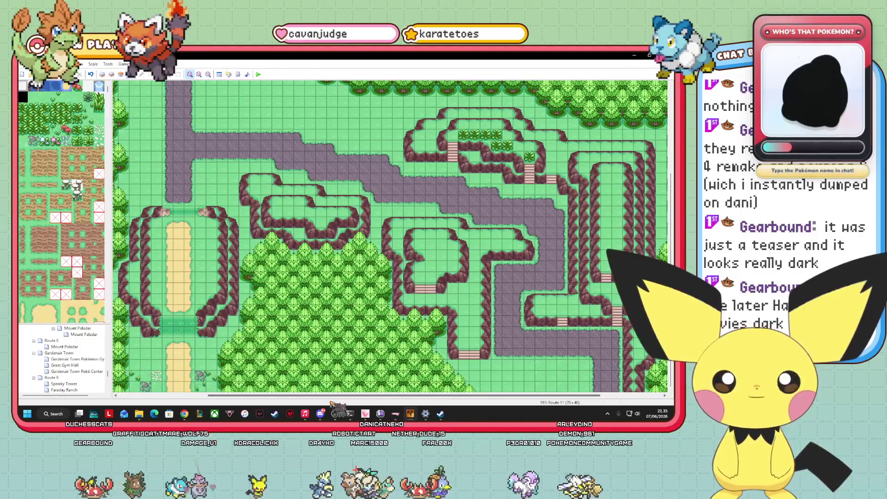
left_click(111, 74)
left_click(111, 74)
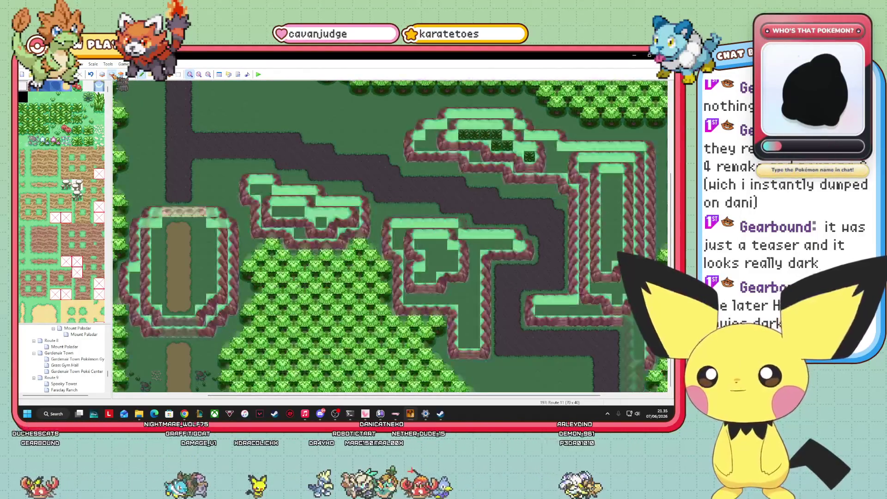
scroll(102, 259, "down", 3)
scroll(99, 261, "down", 10)
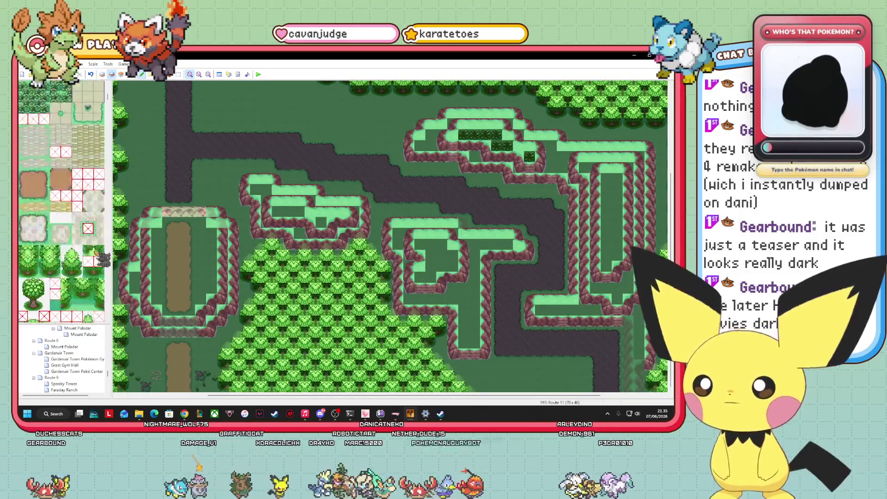
scroll(89, 259, "down", 10)
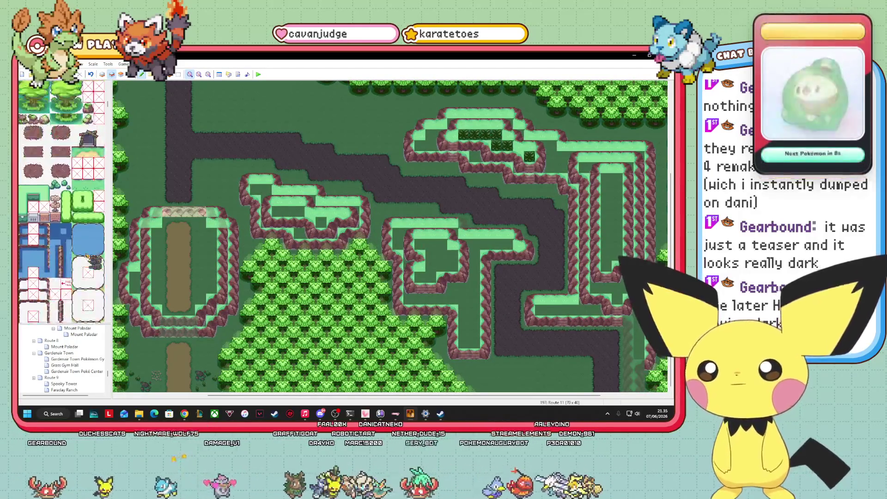
left_click(33, 239)
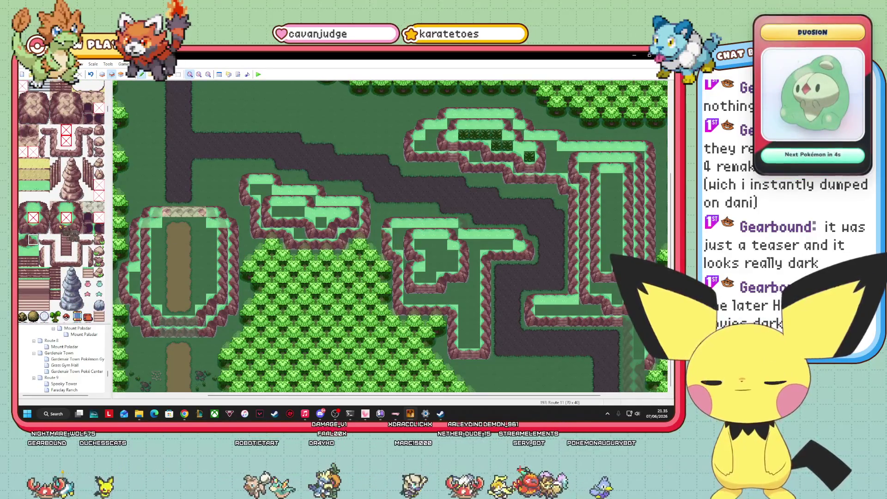
left_click(33, 228)
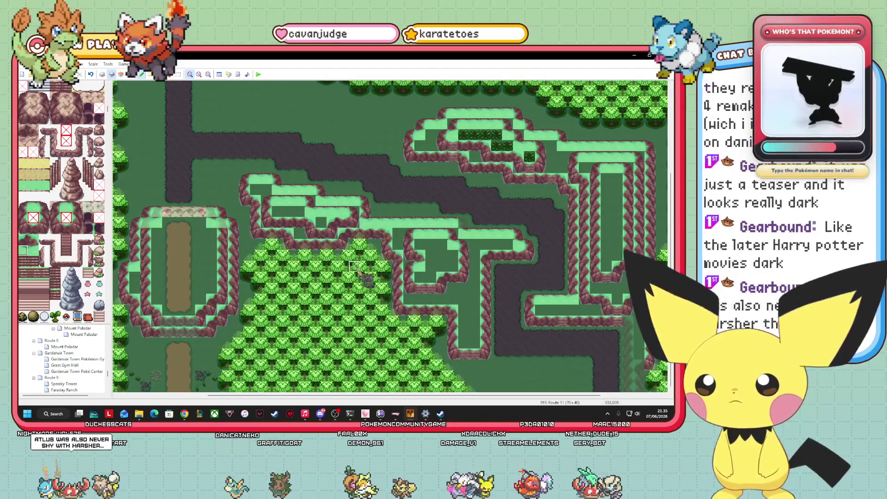
left_click(131, 74)
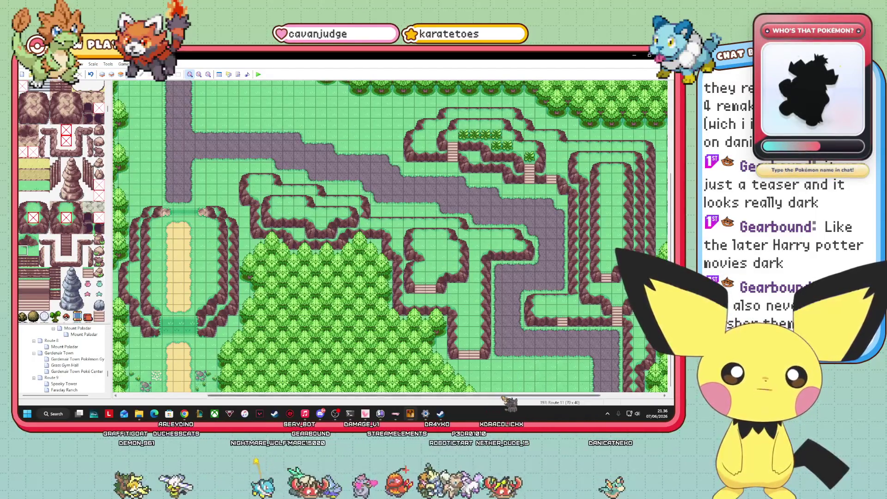
scroll(390, 236, "left", 5)
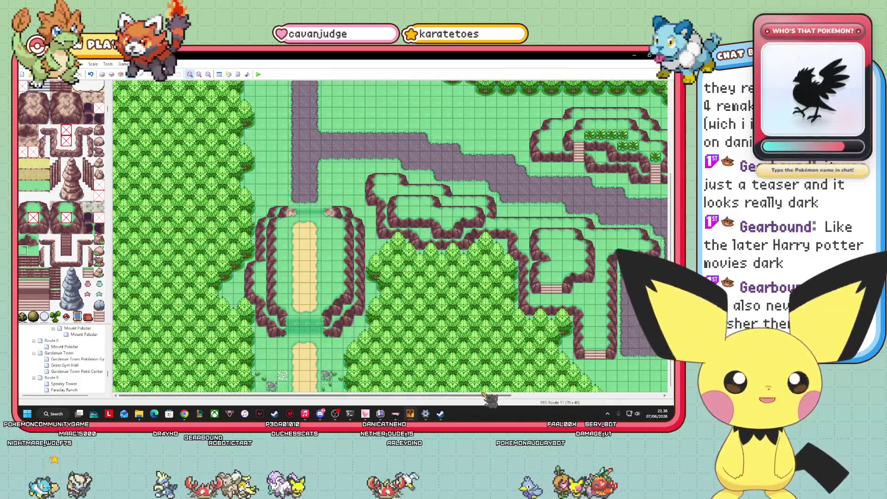
left_click_drag(319, 395, 426, 396)
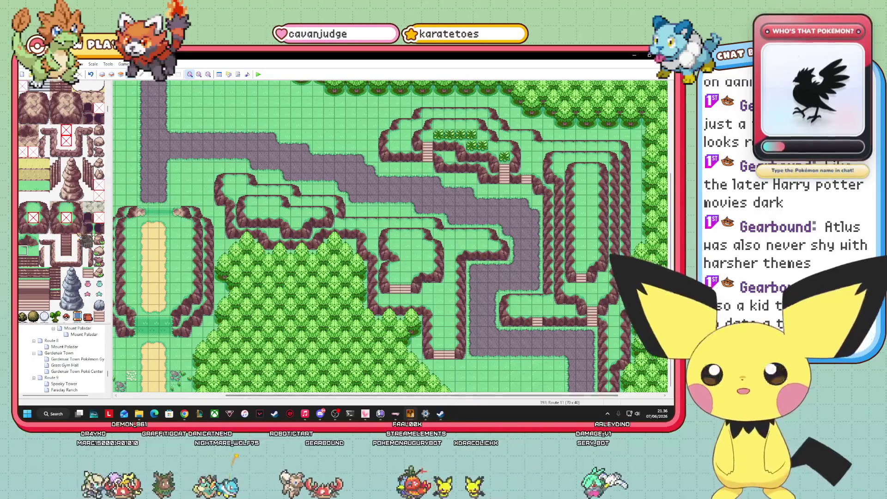
scroll(62, 203, "down", 3)
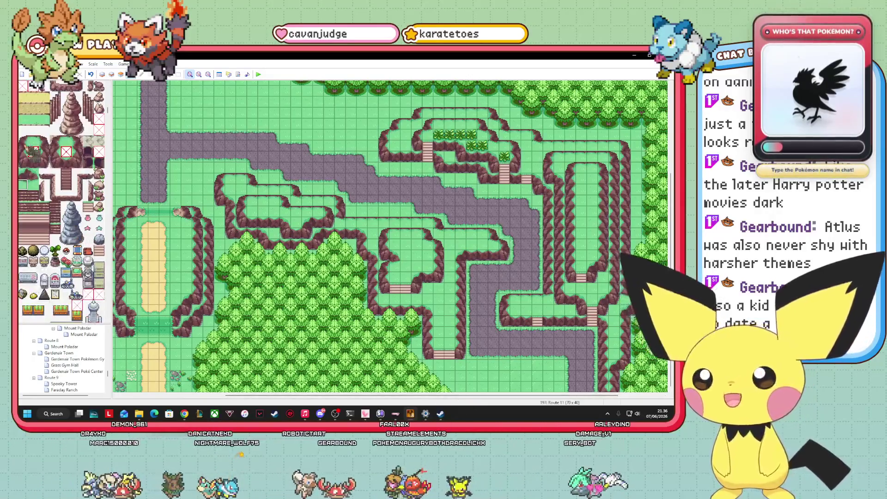
- On layer 2, paint a reddish cliff tile and light green grass at the map's bottom
left_click(121, 74)
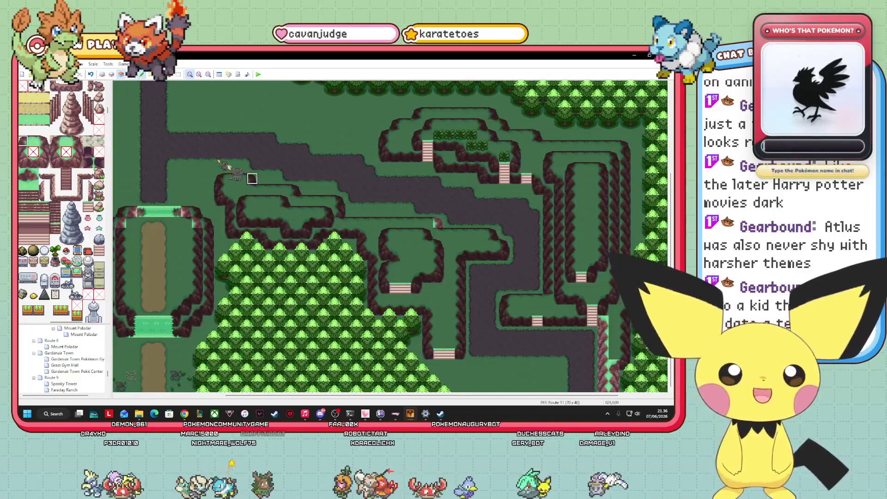
left_click(111, 74)
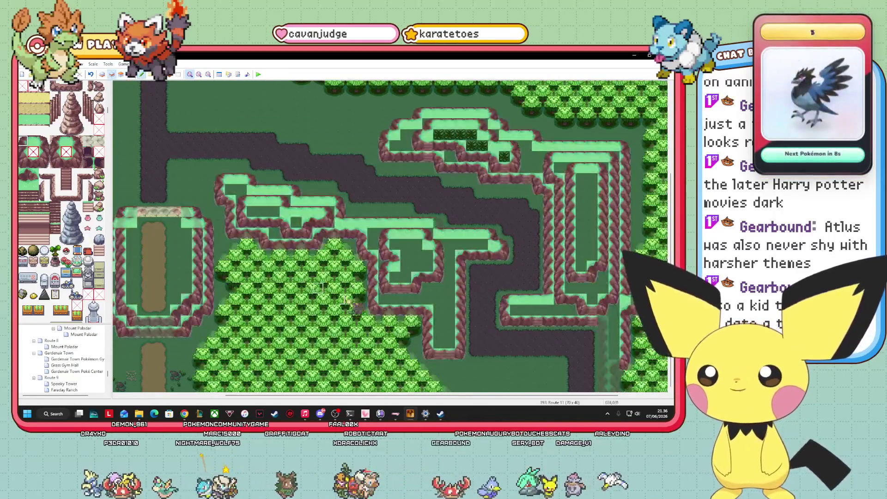
left_click(482, 366)
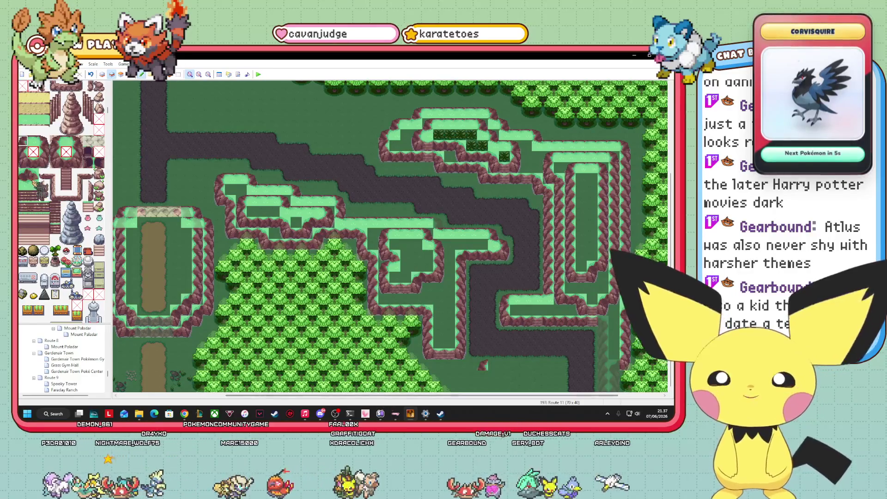
left_click(33, 185)
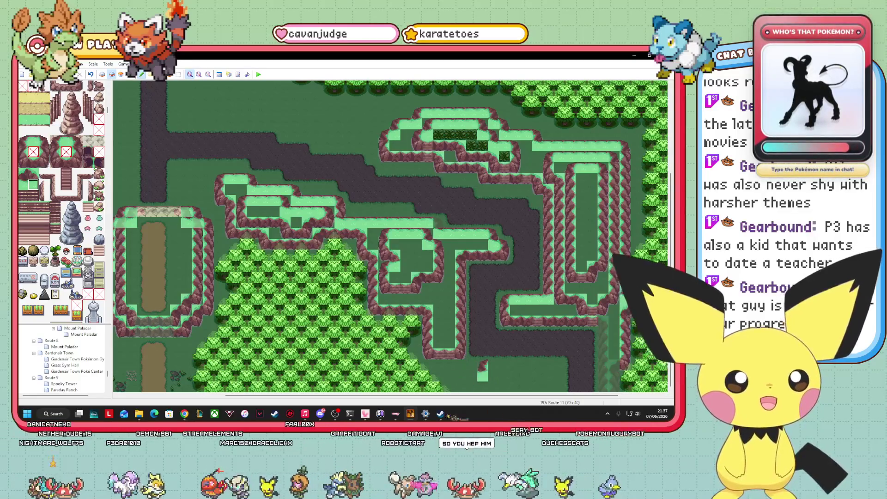
left_click(33, 141)
left_click(472, 378)
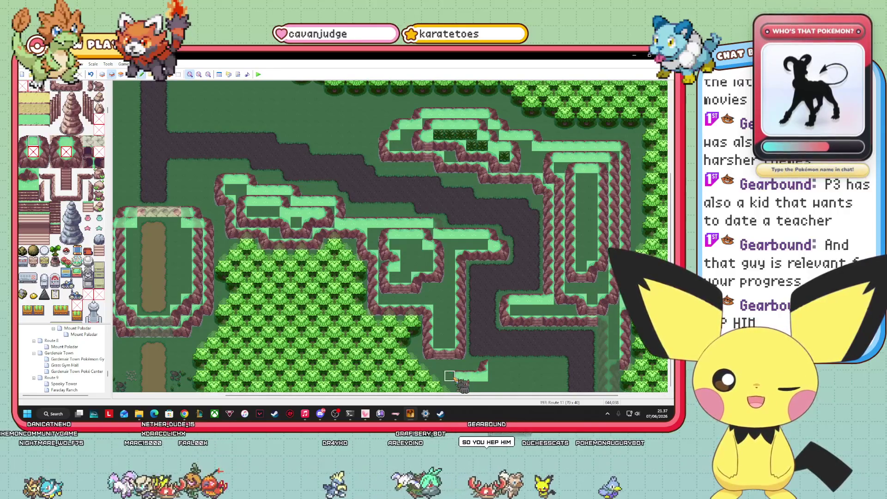
left_click(461, 376)
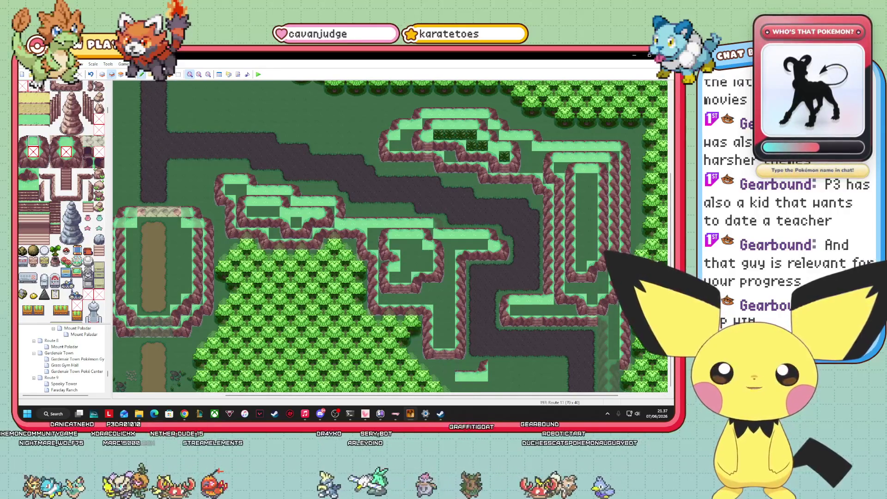
left_click(462, 376)
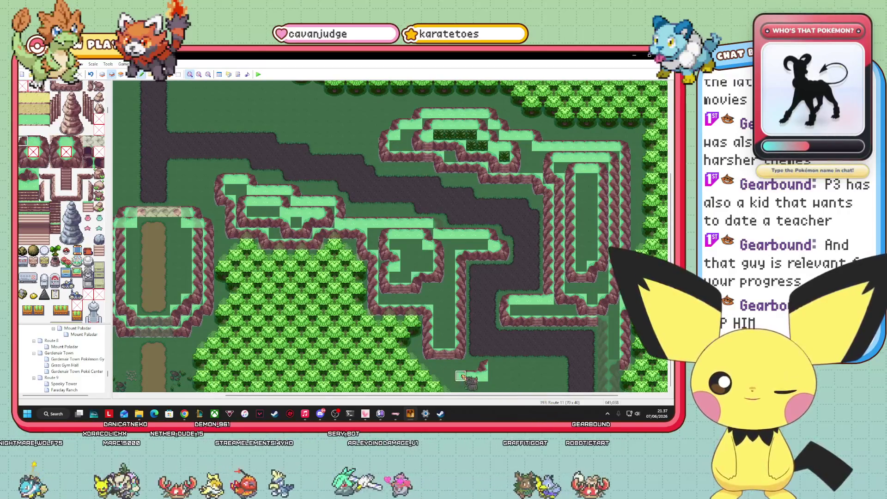
- Paint a grassy ledge strip along the bottom edge beside the road
left_click(22, 151)
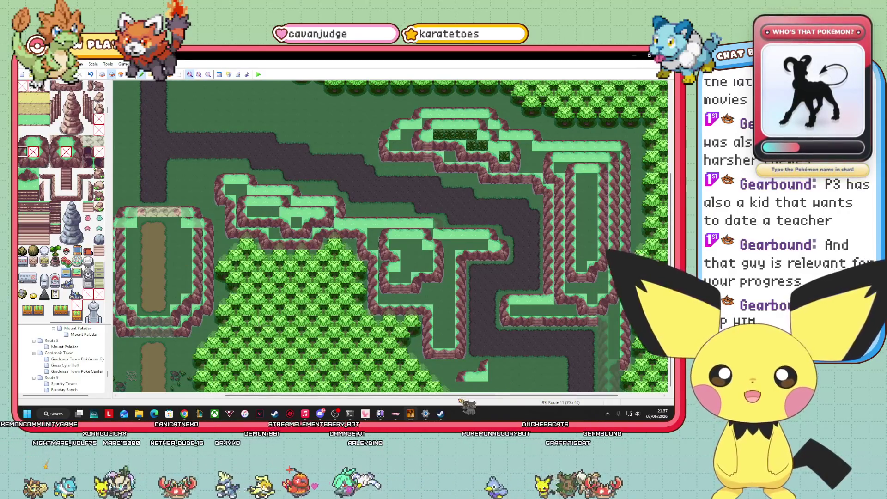
left_click(47, 148)
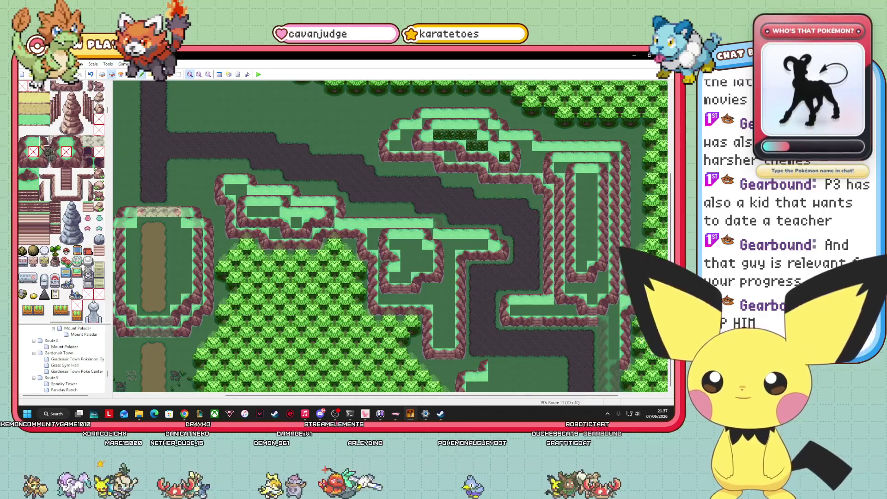
left_click_drag(499, 367, 550, 368)
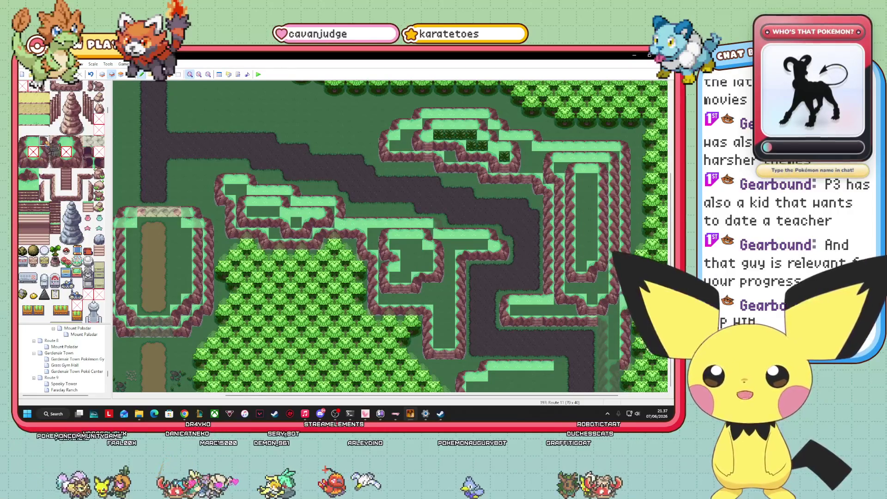
left_click(24, 185)
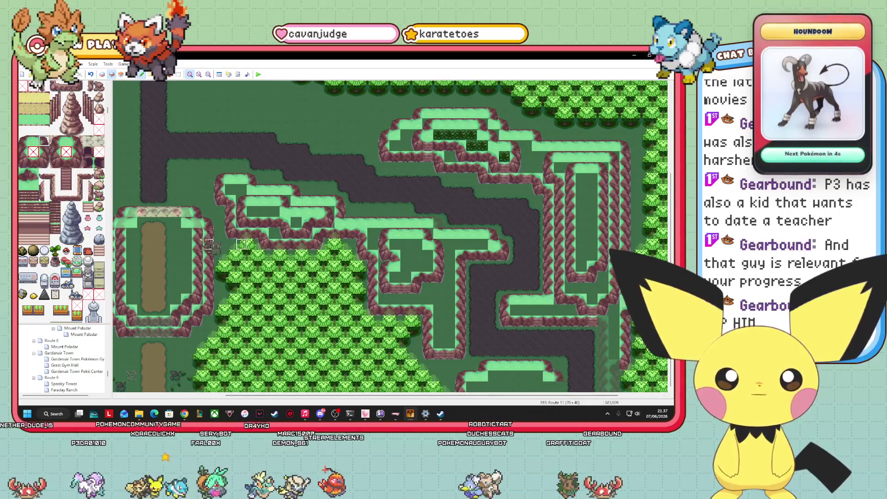
left_click(44, 151)
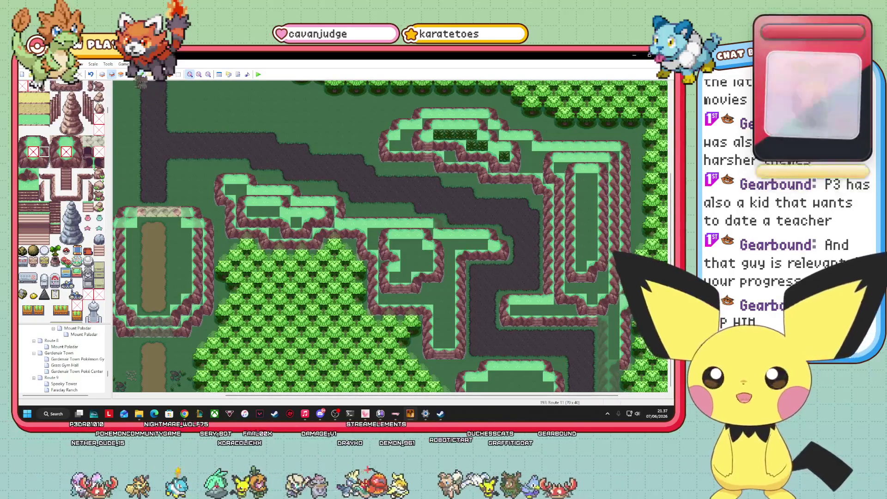
left_click(131, 74)
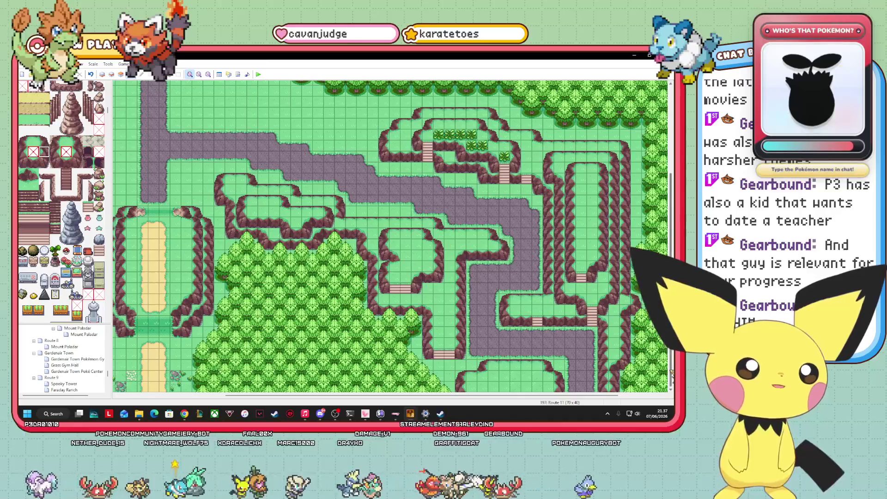
scroll(390, 236, "up", 5)
scroll(391, 237, "down", 5)
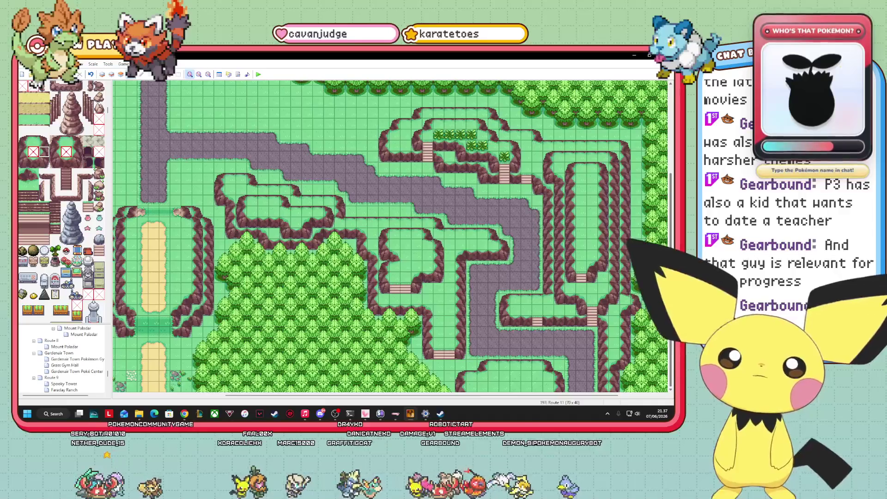
scroll(391, 236, "up", 4)
scroll(391, 236, "right", 3)
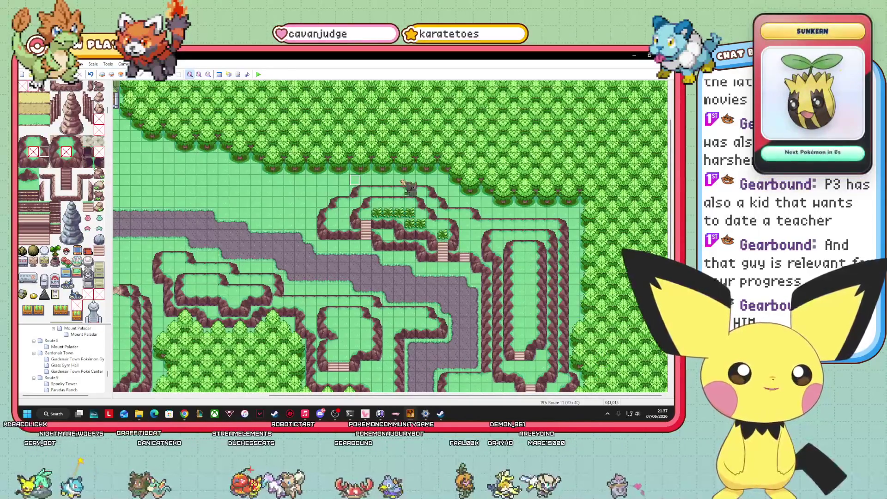
mouse_move(355, 180)
left_mouse_down()
mouse_move(435, 215)
mouse_move(580, 325)
mouse_move(563, 204)
mouse_move(278, 212)
mouse_move(254, 279)
mouse_move(326, 156)
mouse_move(366, 186)
mouse_move(345, 188)
mouse_move(362, 189)
mouse_move(342, 198)
mouse_move(366, 188)
mouse_move(302, 219)
mouse_move(372, 306)
left_mouse_up()
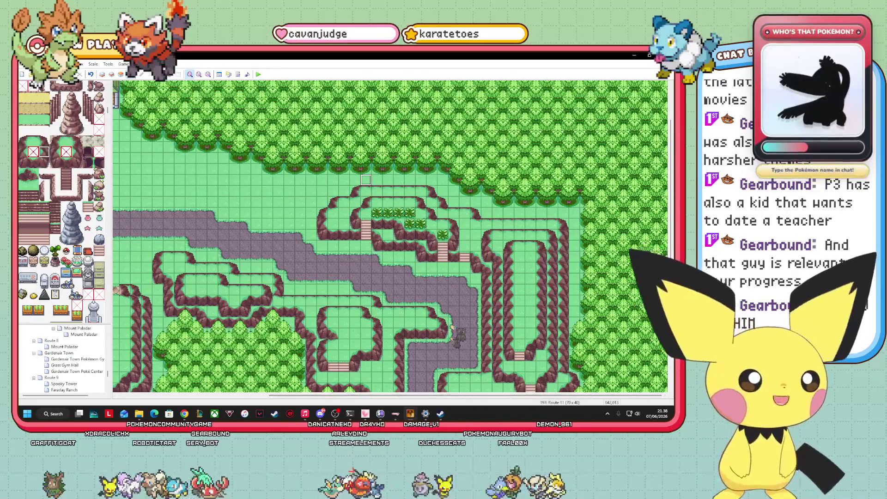
mouse_move(305, 414)
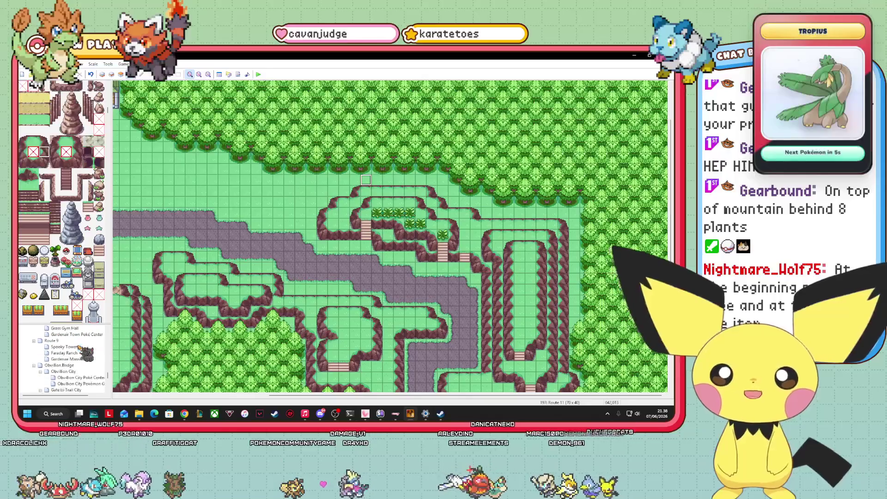
- Copy the Poké Ball event from beach Route 7 and paste it by Route 11's eastern plateau
scroll(98, 373, "up", 3)
left_click(81, 378)
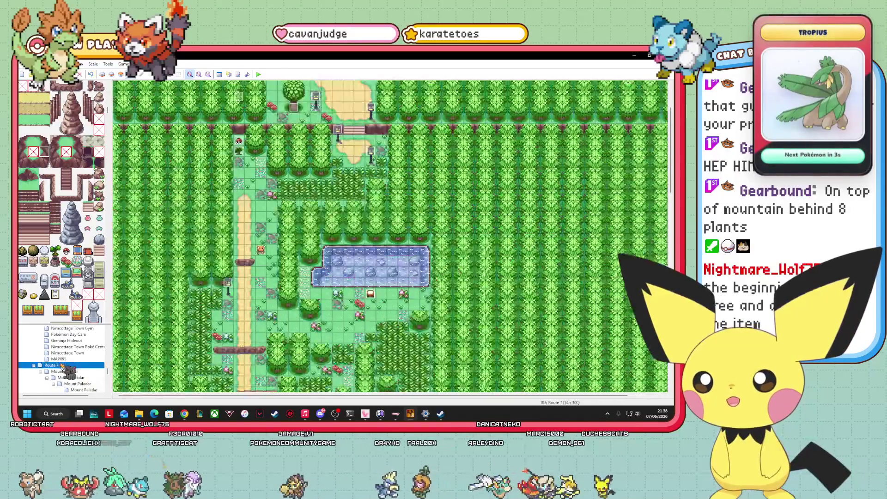
scroll(81, 377, "up", 5)
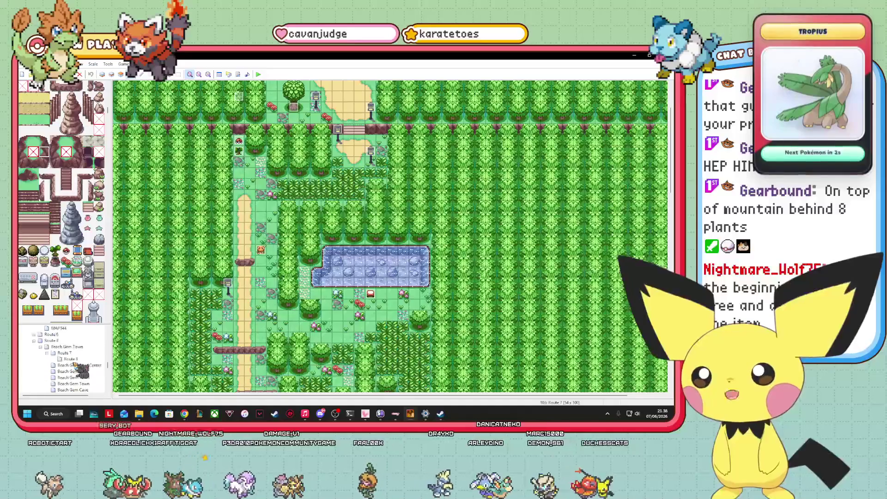
left_click(79, 372)
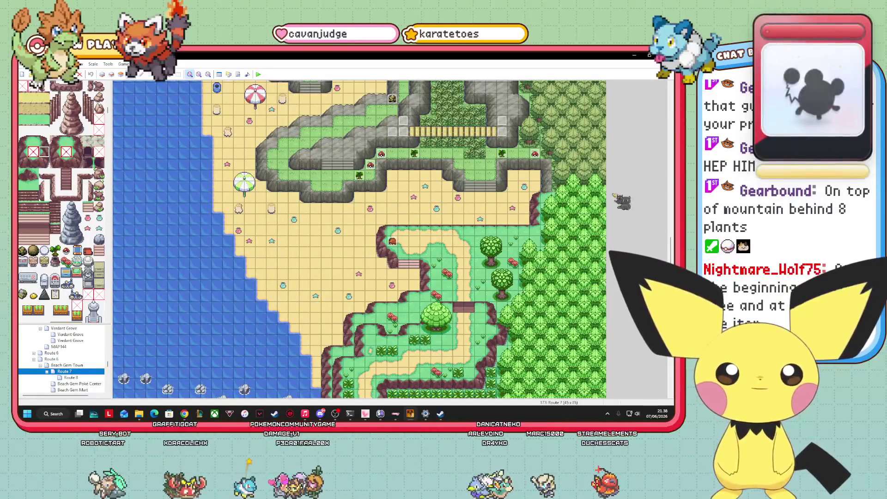
right_click(535, 154)
left_click(565, 176)
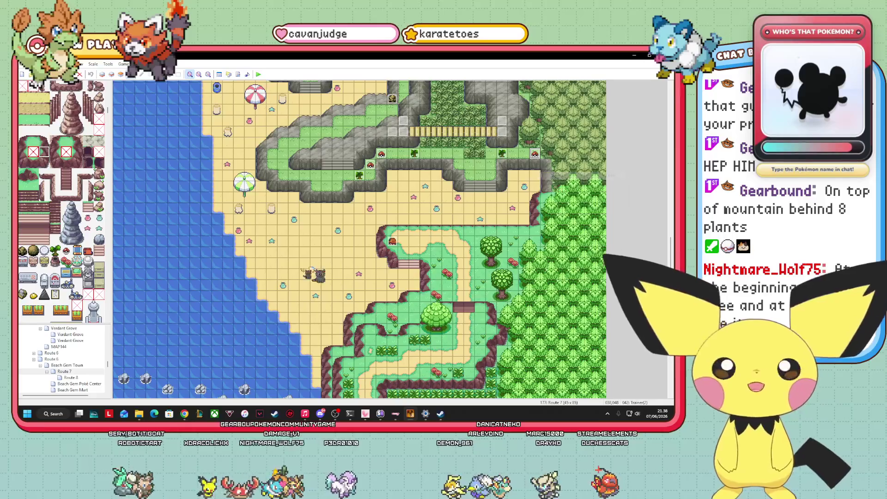
scroll(81, 379, "down", 5)
scroll(85, 382, "down", 2)
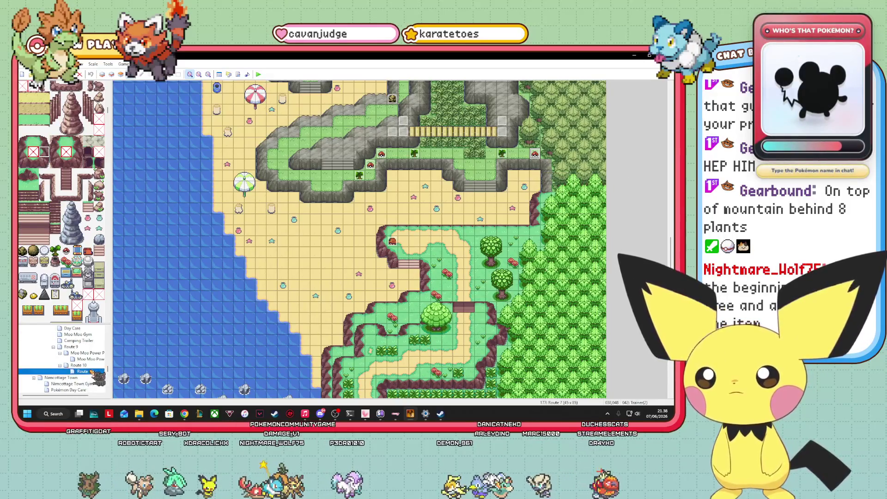
left_click(82, 371)
right_click(574, 323)
left_click(591, 355)
- Copy the plant event from Route 7 and paste it above Route 11's northern plateau
scroll(83, 368, "up", 5)
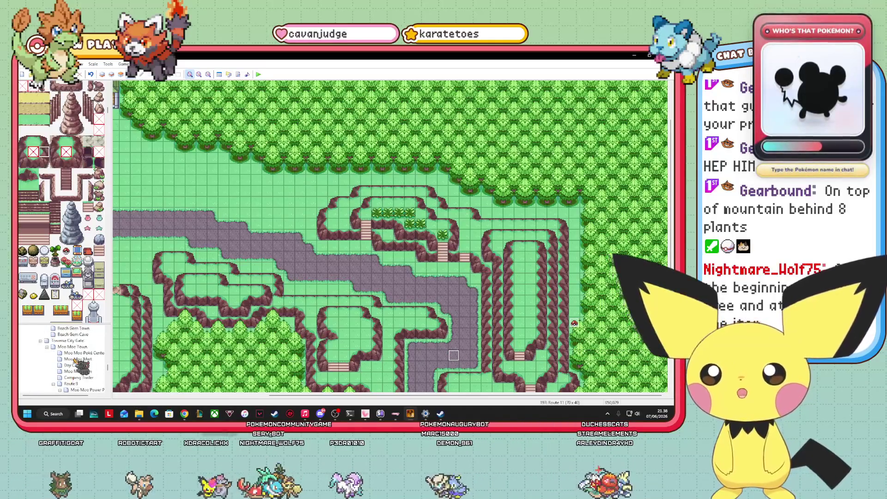
left_click(64, 353)
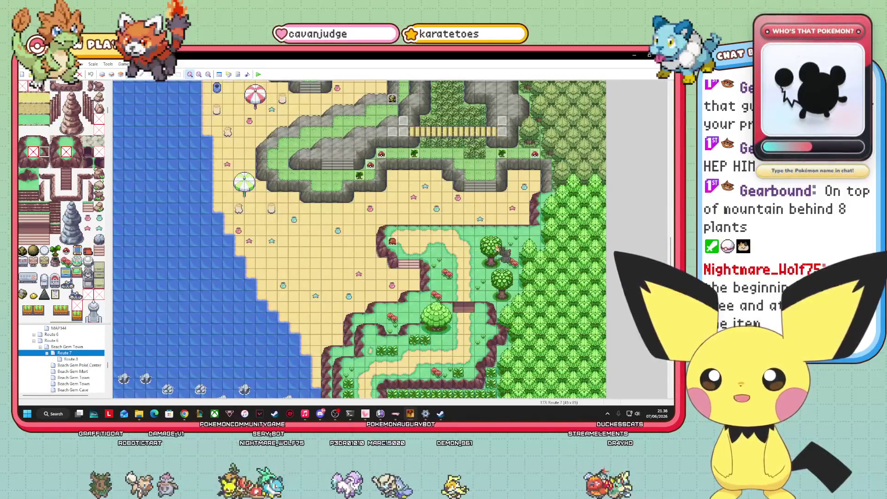
right_click(504, 159)
left_click(519, 181)
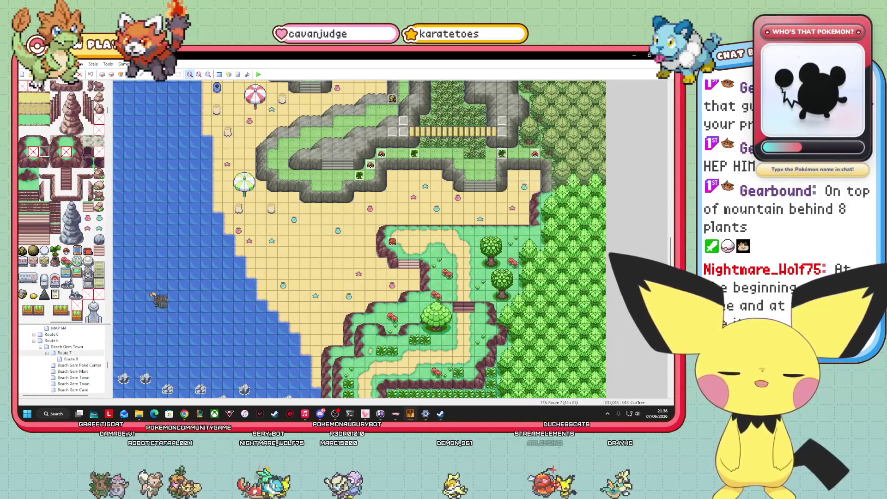
scroll(83, 366, "down", 5)
left_click(83, 372)
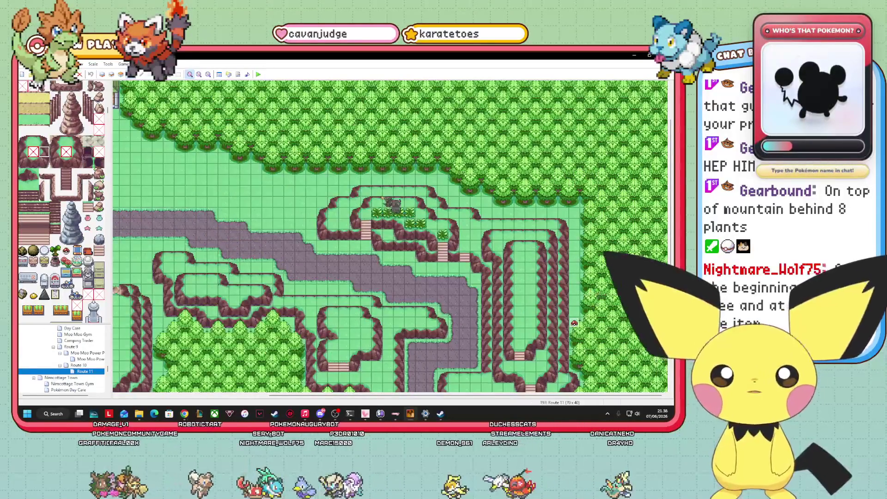
right_click(363, 182)
left_click(380, 213)
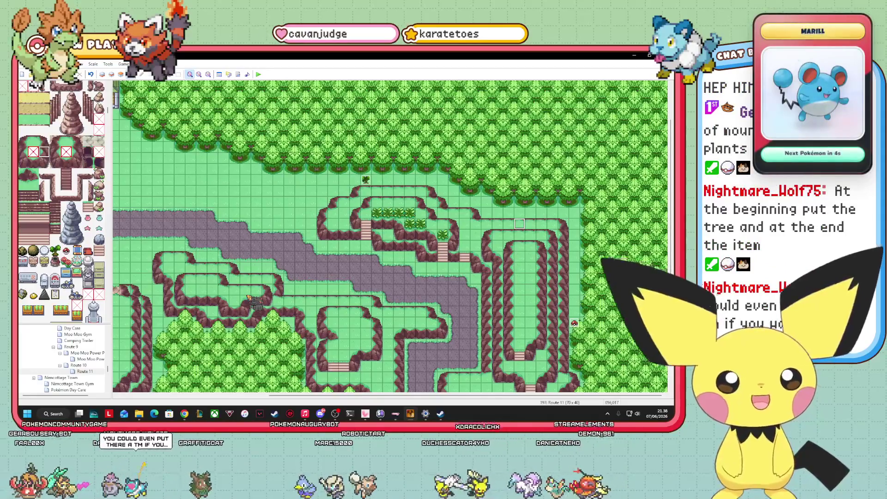
scroll(520, 223, "left", 5)
scroll(520, 224, "right", 1)
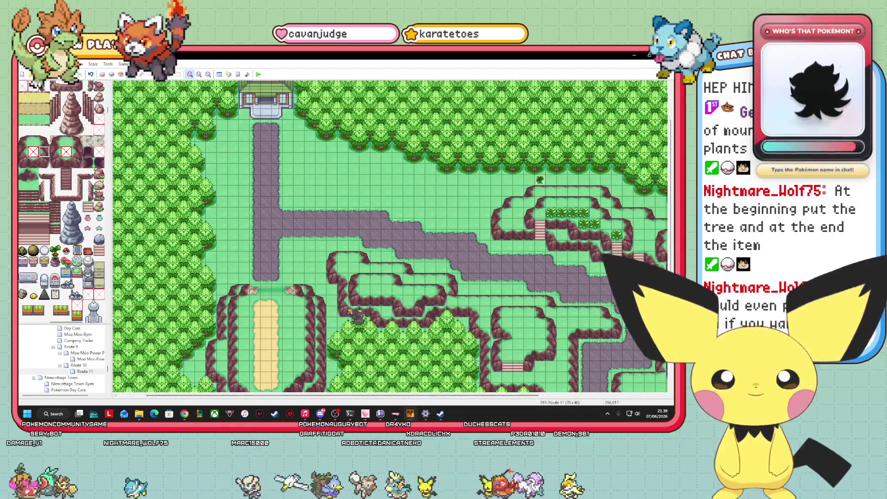
right_click(332, 300)
left_click(363, 341)
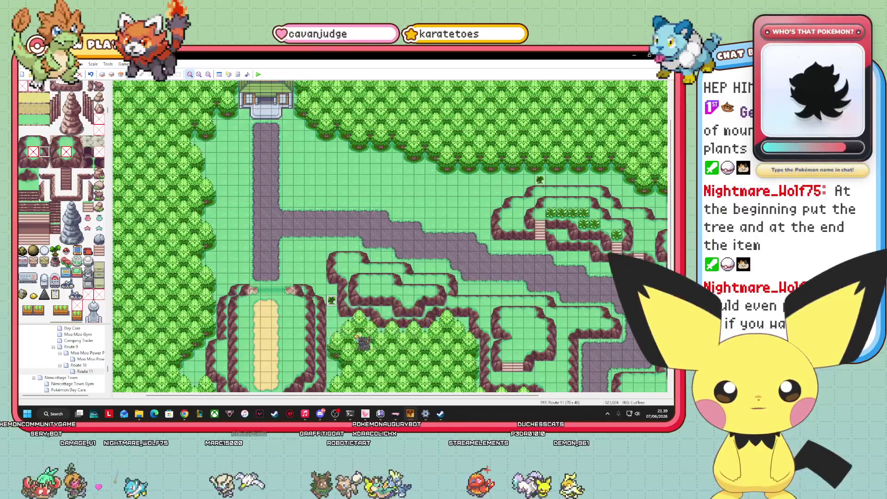
mouse_move(332, 301)
left_mouse_down()
mouse_move(310, 290)
mouse_move(337, 296)
left_mouse_up()
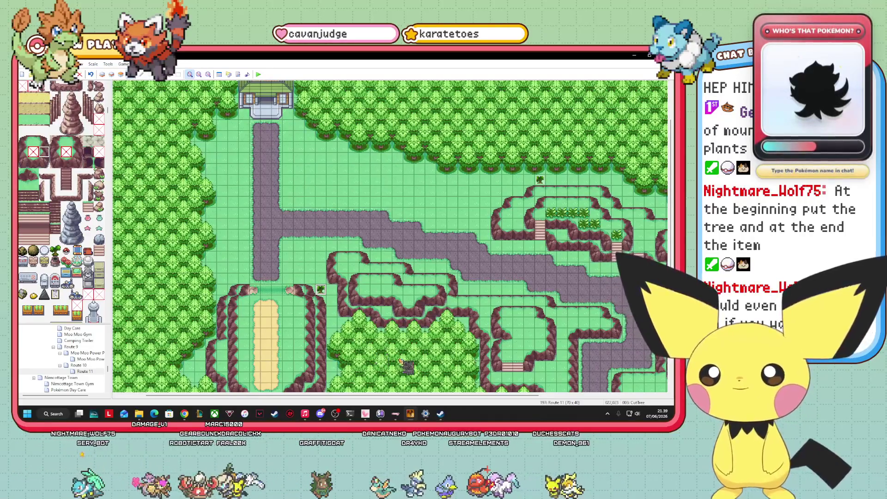
right_click(393, 351)
left_click(343, 344)
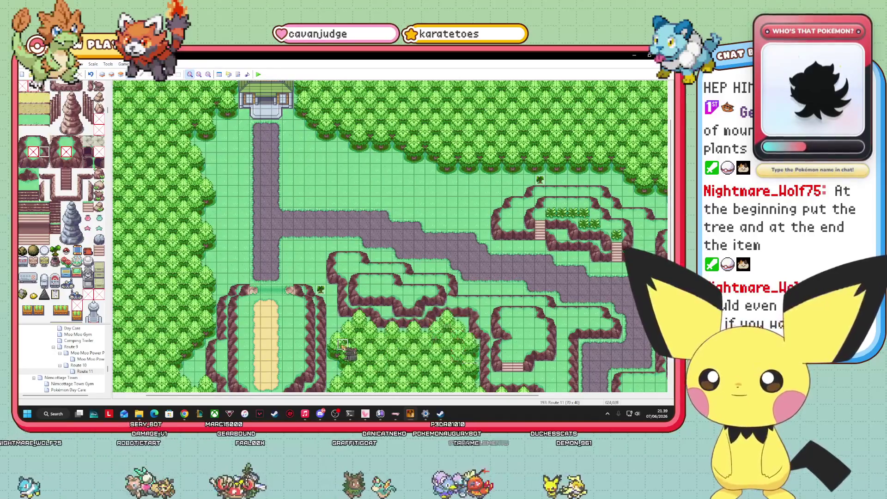
left_click_drag(518, 399, 507, 387)
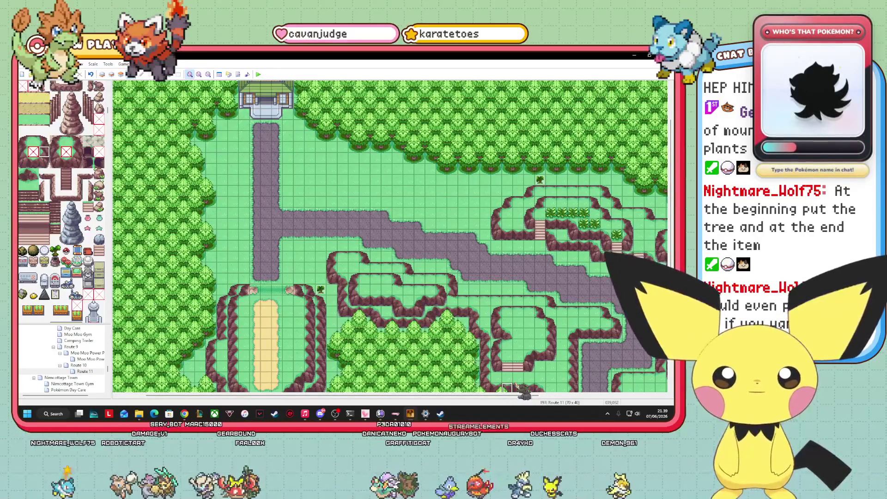
key("Delete")
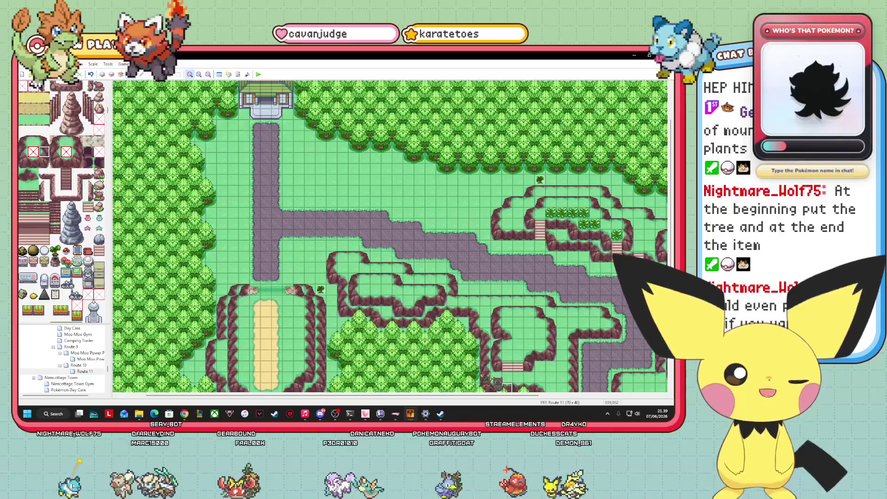
key("alt+Tab")
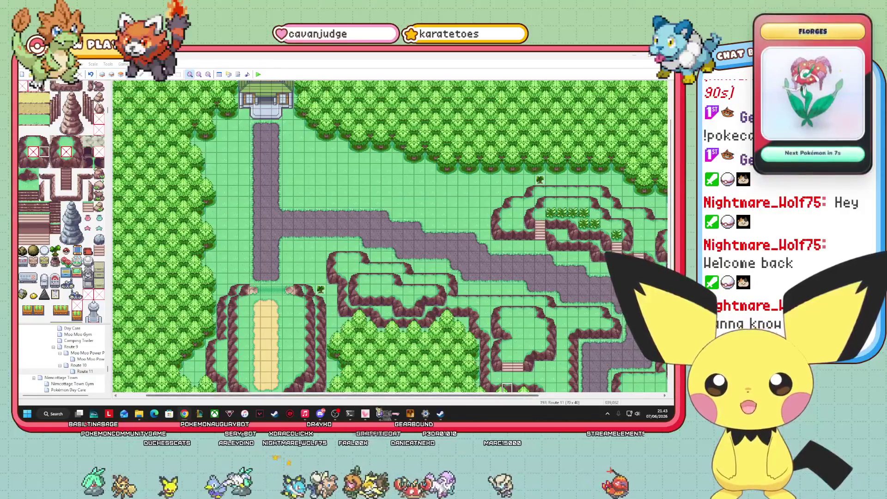
- Scroll across the Route 11 map to find the event, briefly checking the browser
scroll(366, 396, "left", 3)
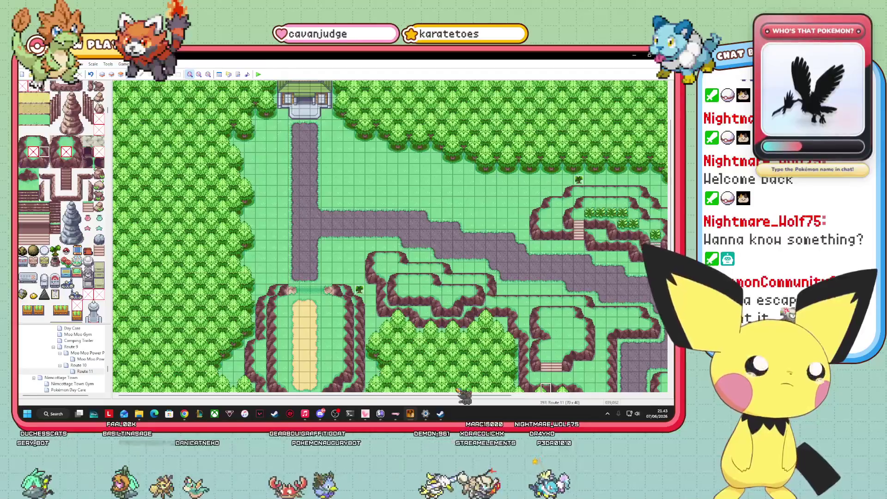
mouse_move(465, 396)
left_mouse_down()
mouse_move(555, 396)
mouse_move(484, 397)
left_mouse_up()
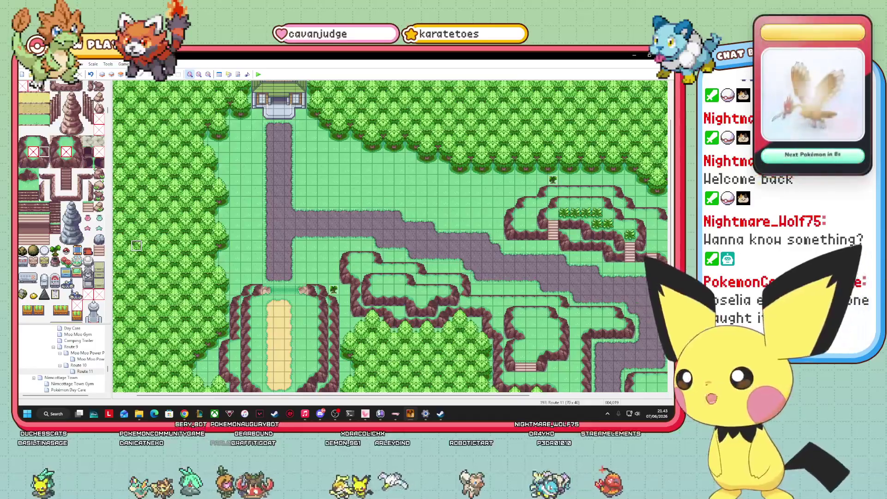
key("alt+Tab")
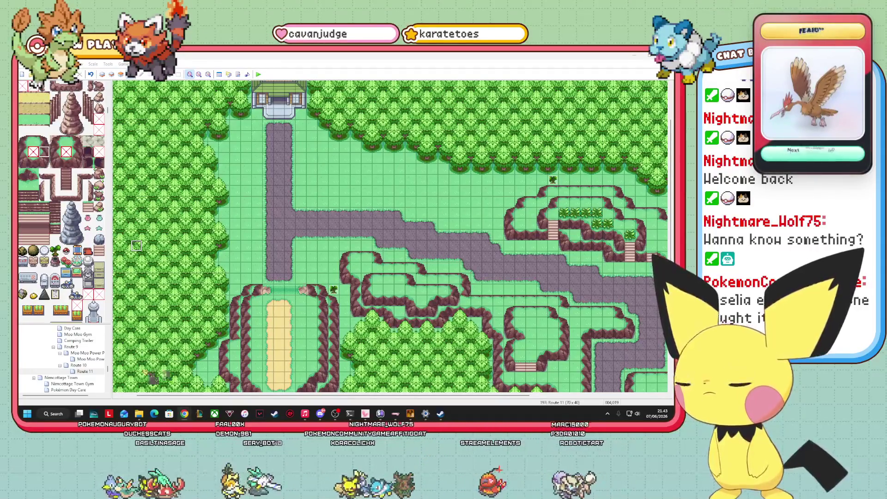
left_click_drag(527, 398, 615, 400)
mouse_move(671, 170)
left_mouse_down()
mouse_move(671, 196)
mouse_move(671, 141)
mouse_move(671, 197)
left_mouse_up()
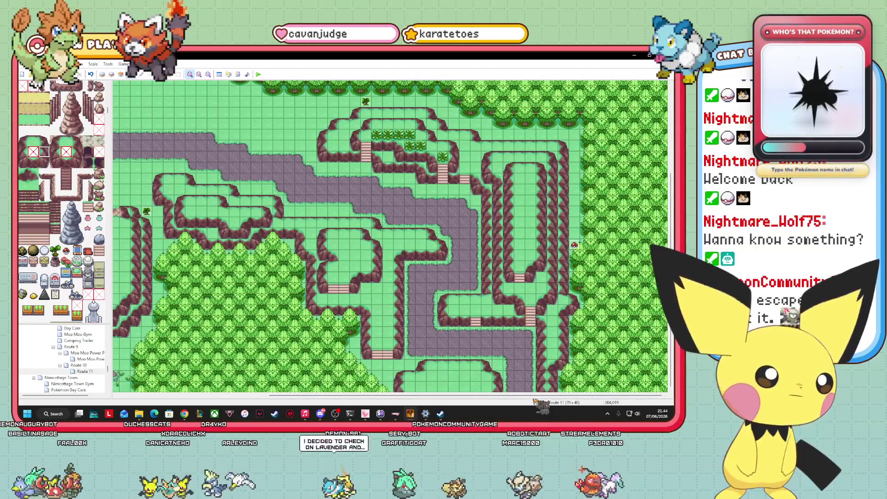
left_click_drag(516, 398, 361, 399)
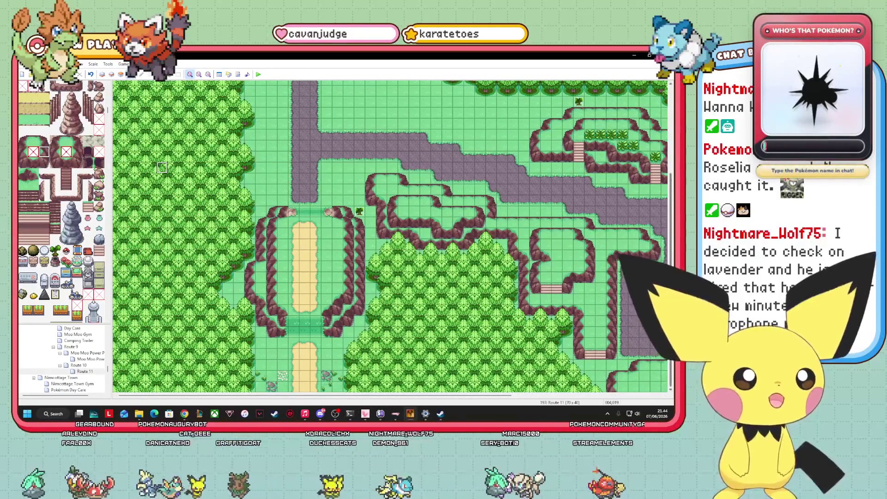
- Drag the Poké Ball event left along the road beside the tall eastern cliff plateau
scroll(391, 236, "up", 2)
scroll(161, 238, "down", 2)
left_click_drag(153, 396, 303, 397)
scroll(390, 236, "up", 2)
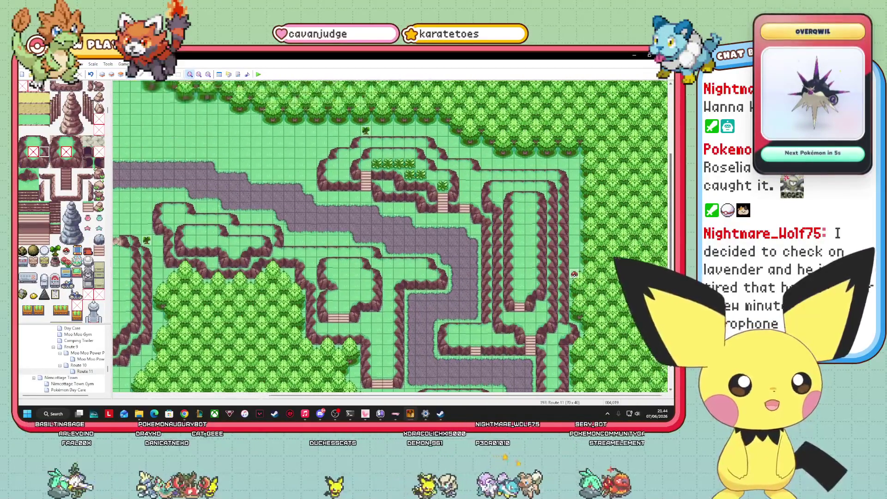
scroll(390, 235, "down", 2)
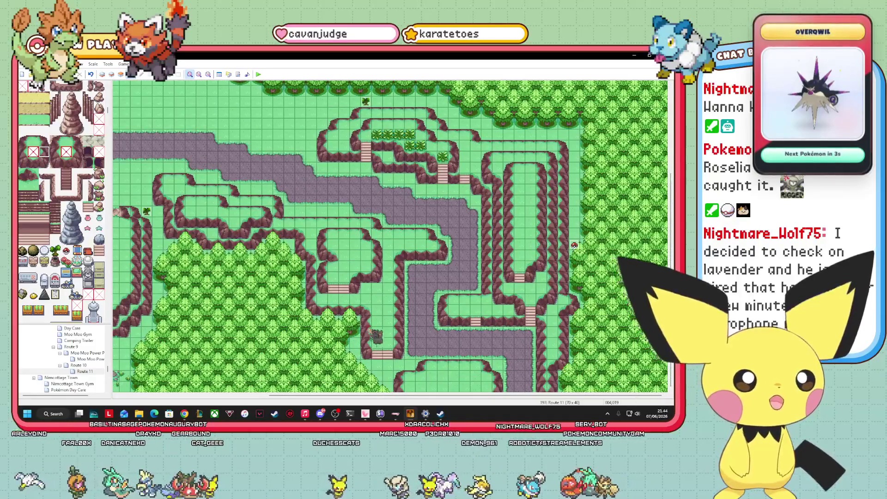
left_click_drag(446, 325, 343, 326)
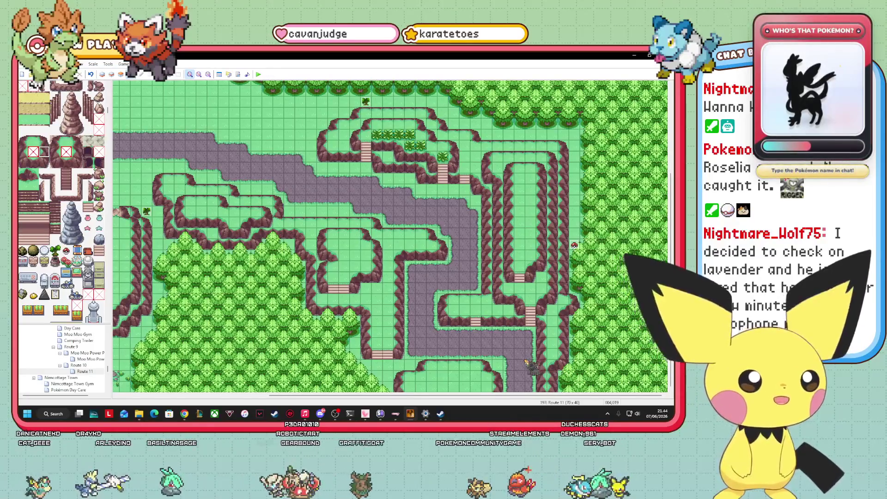
scroll(62, 202, "down", 10)
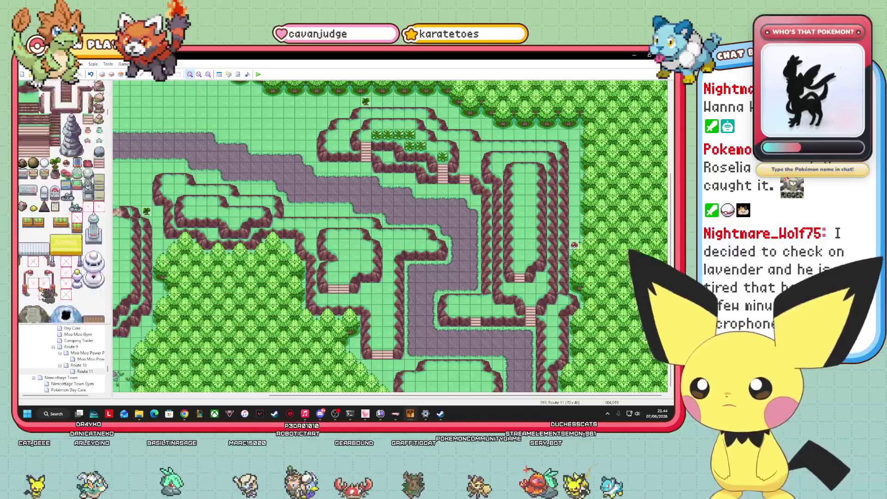
scroll(61, 203, "down", 10)
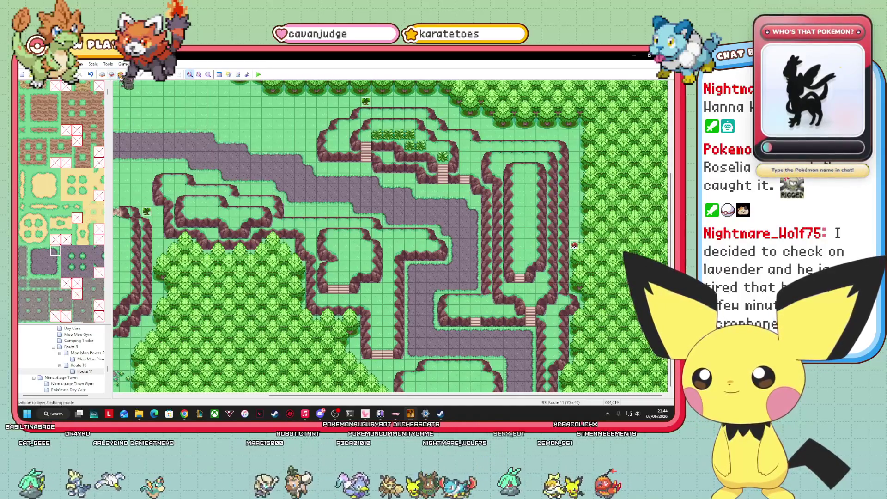
left_click(102, 74)
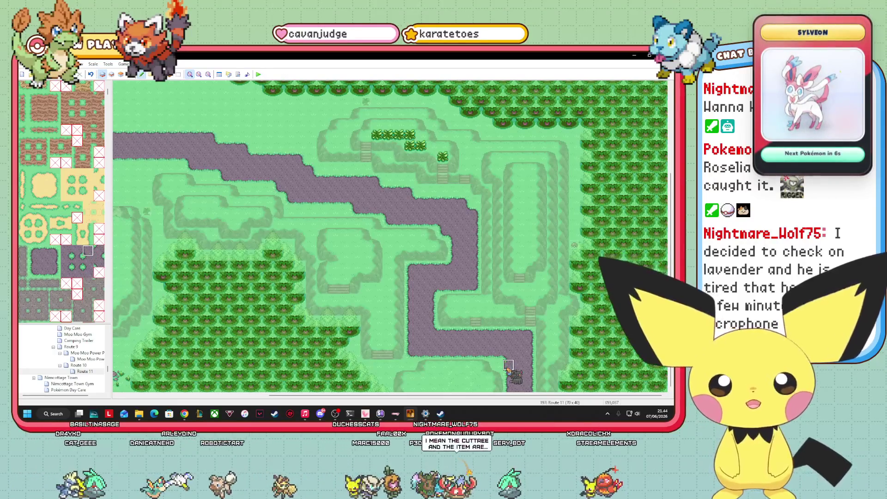
left_click(33, 274)
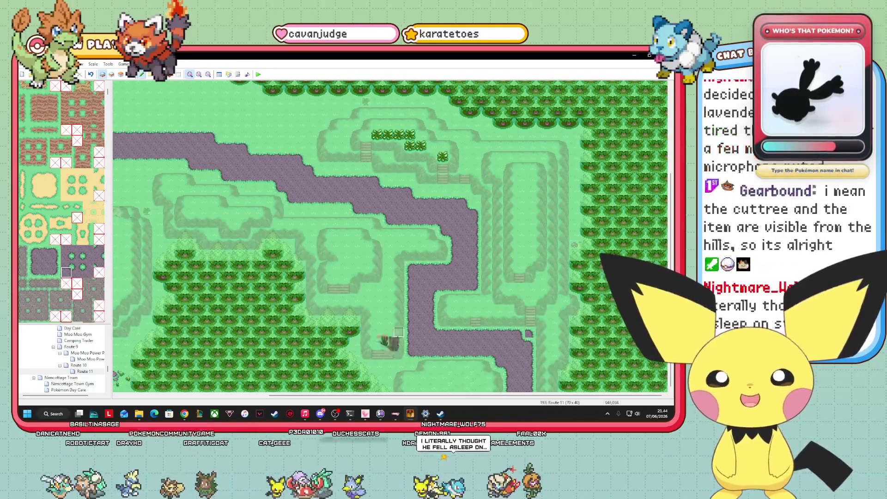
scroll(61, 201, "up", 3)
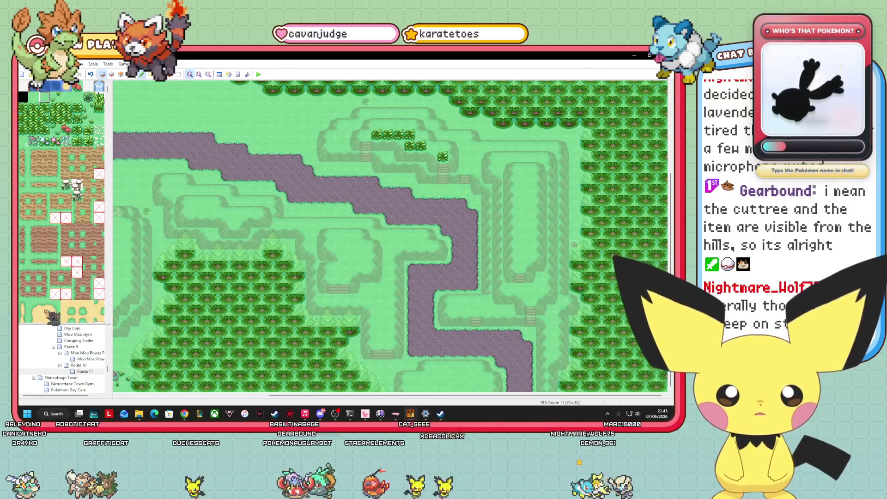
left_click(131, 74)
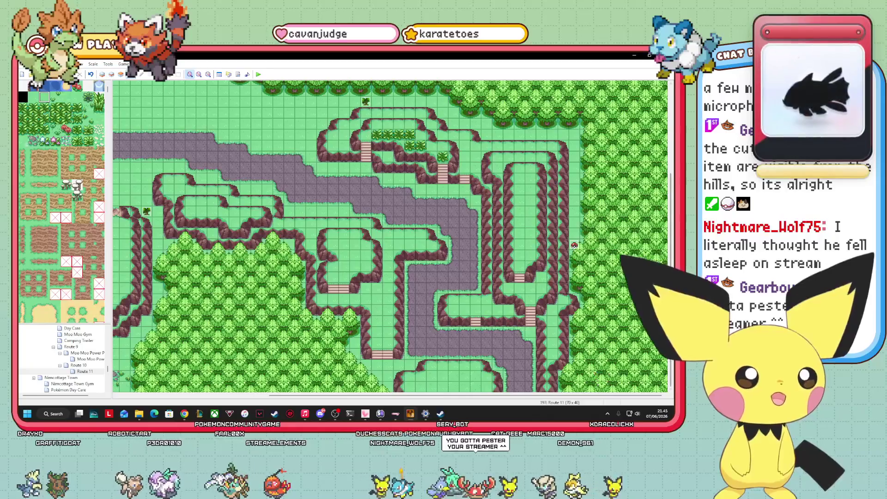
mouse_move(583, 402)
left_mouse_down()
mouse_move(358, 400)
mouse_move(557, 409)
left_mouse_up()
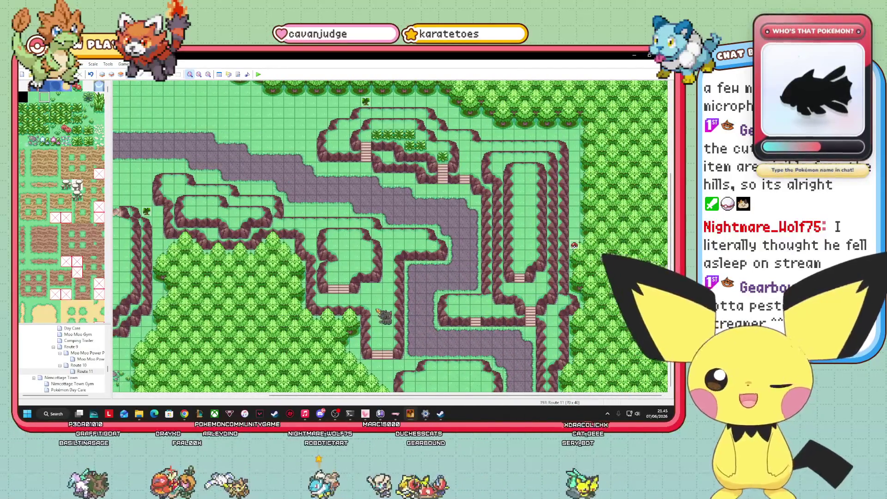
- On Layer 1, paint three bush tiles on the upper hill beside the stairs
left_click(24, 131)
left_click(102, 74)
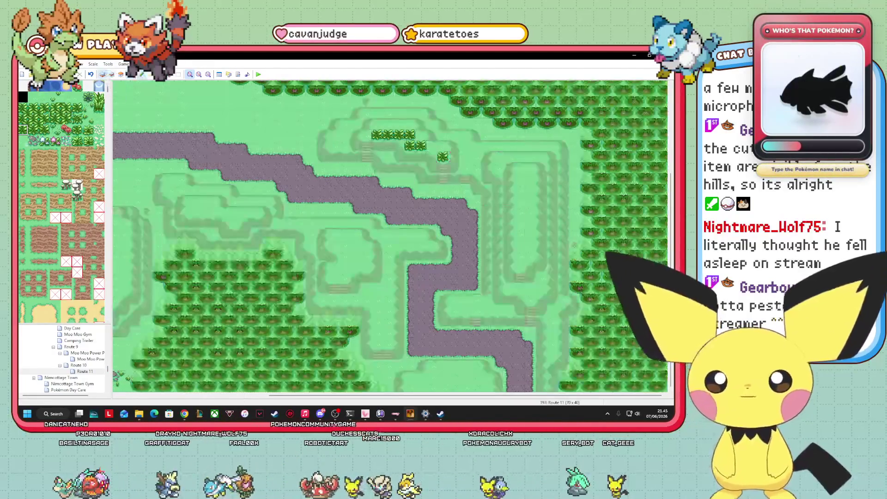
left_click(465, 167)
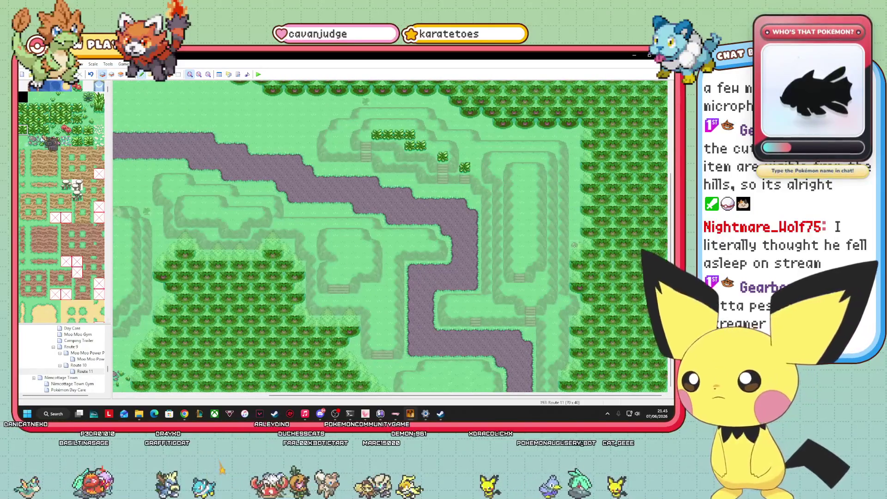
left_click(44, 130)
left_click(476, 167)
left_click(45, 119)
left_click(45, 107)
left_click(476, 157)
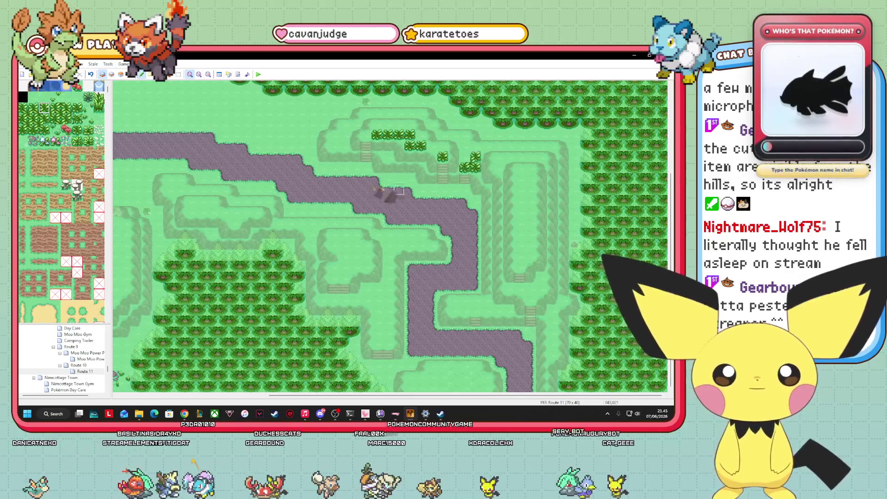
- Add another bush tile by the stairs, then check it on layer 2 before returning to layer 1
left_click(24, 110)
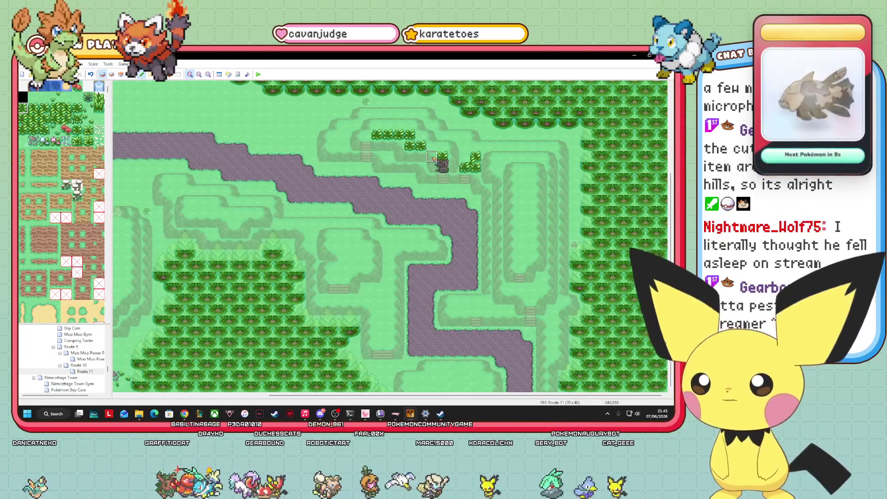
left_click(77, 107)
left_click(465, 147)
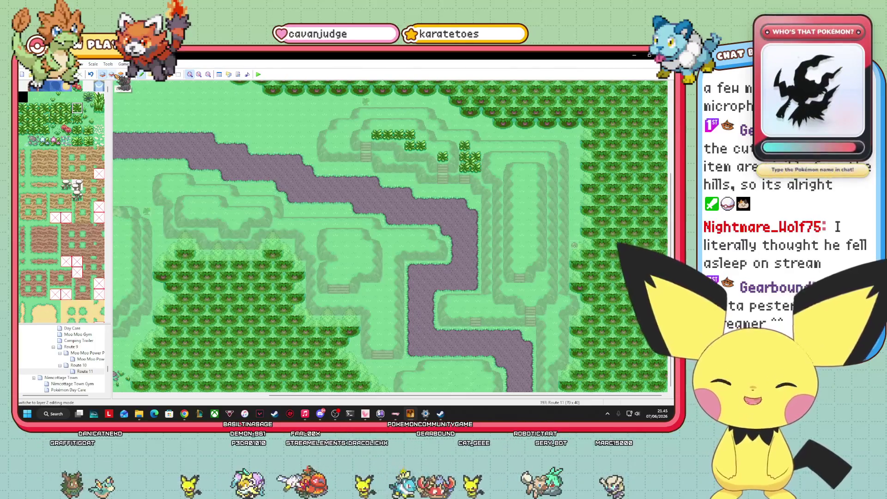
left_click(111, 74)
left_click(121, 74)
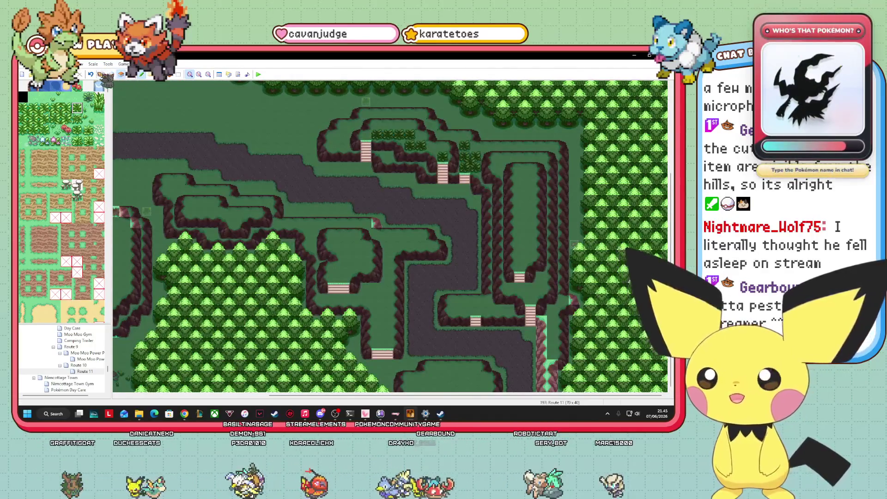
left_click(102, 75)
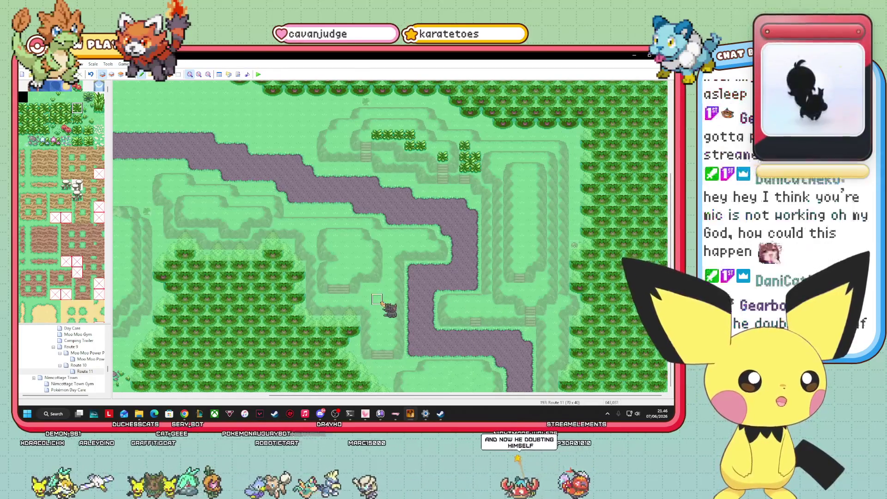
- Paint bushes beside the lower stairs and a vertical bush column along the road
right_click(327, 304)
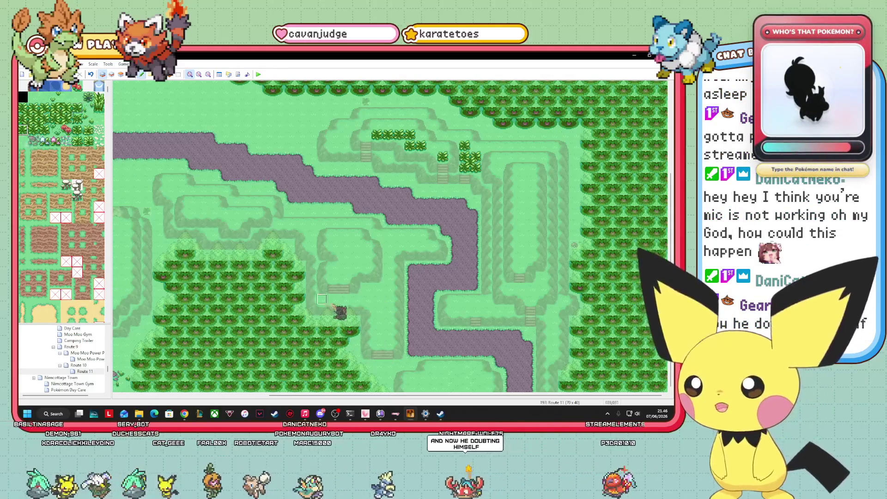
left_click(378, 342)
left_click(45, 130)
left_click(44, 119)
left_click(388, 342)
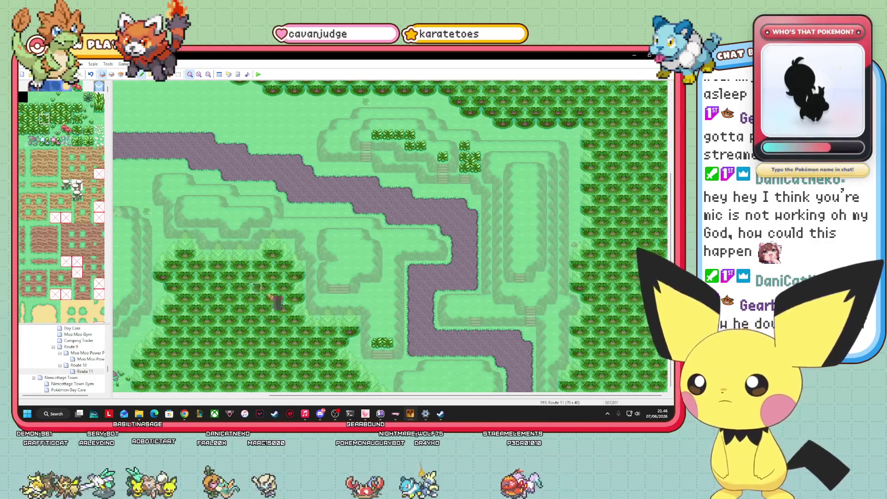
left_click_drag(388, 342, 388, 298)
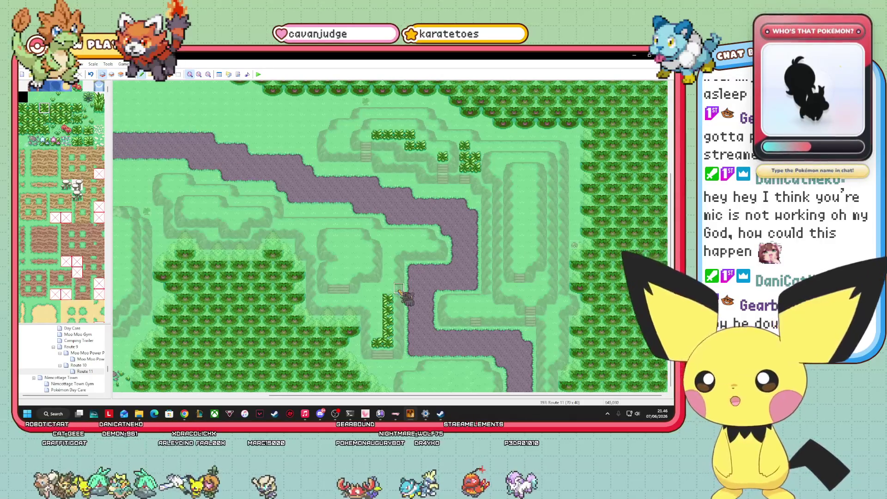
left_click(388, 289)
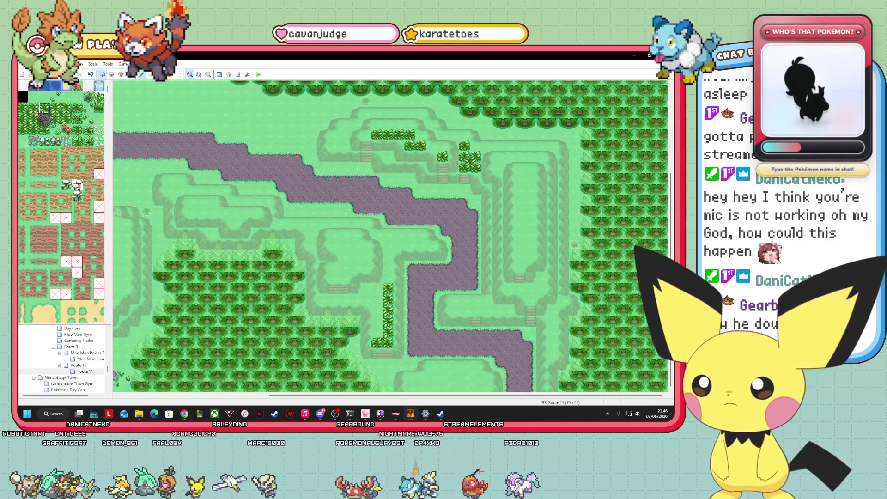
- Add a row of bushes left of the column top and fill the column's gap
left_click_drag(33, 108, 22, 109)
left_click(367, 289)
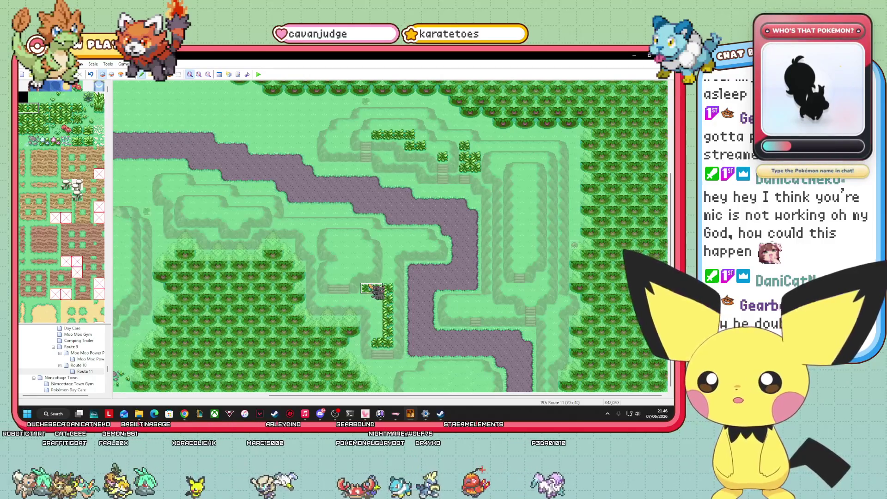
left_click(368, 298)
left_click(22, 130)
left_click(55, 118)
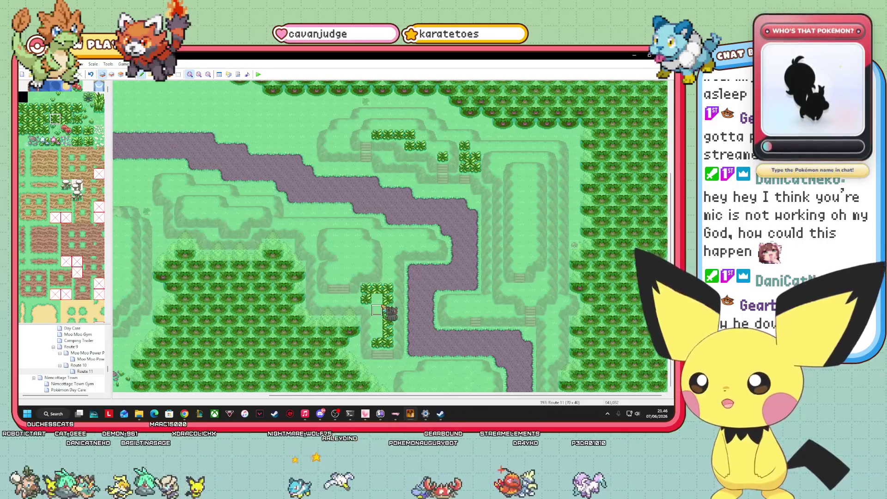
left_click_drag(378, 308, 377, 342)
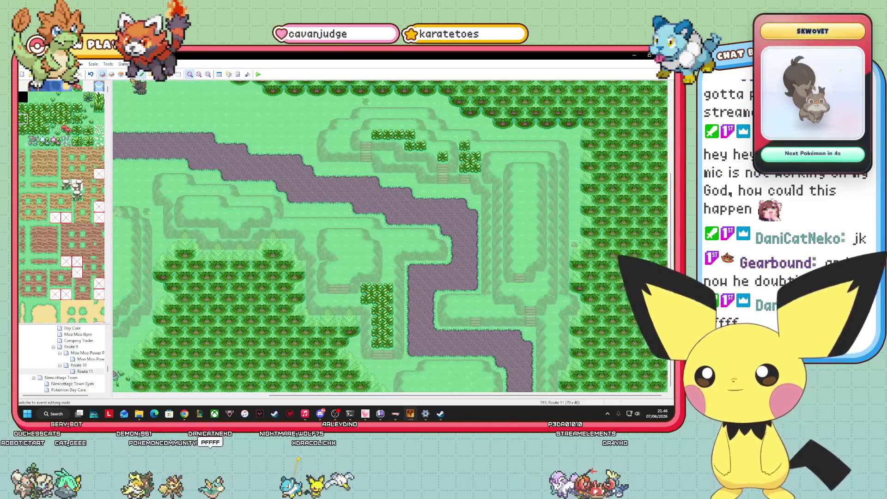
- In Events mode, move the event off the road onto the grass, then resume tile painting
key("F8")
left_click_drag(416, 299, 389, 239)
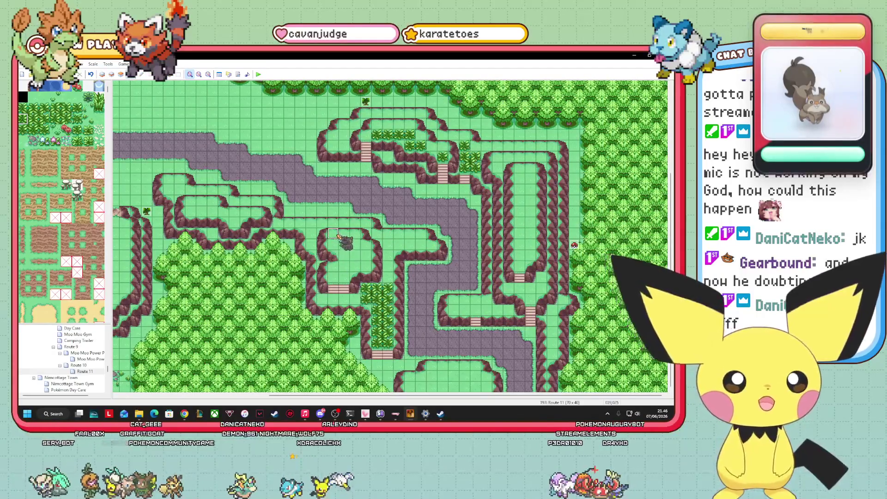
key("F6")
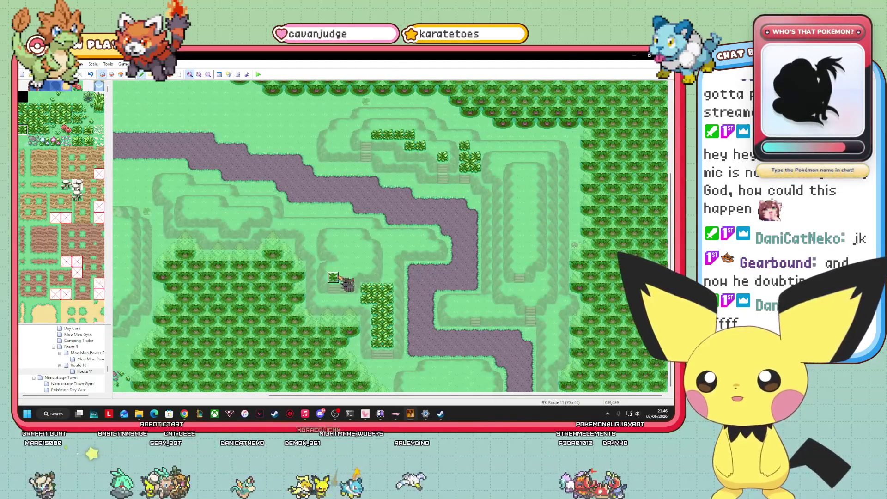
- Add a bush beside the existing patch and grass tiles up to the path edge, undoing a misplaced tile
left_click(45, 130)
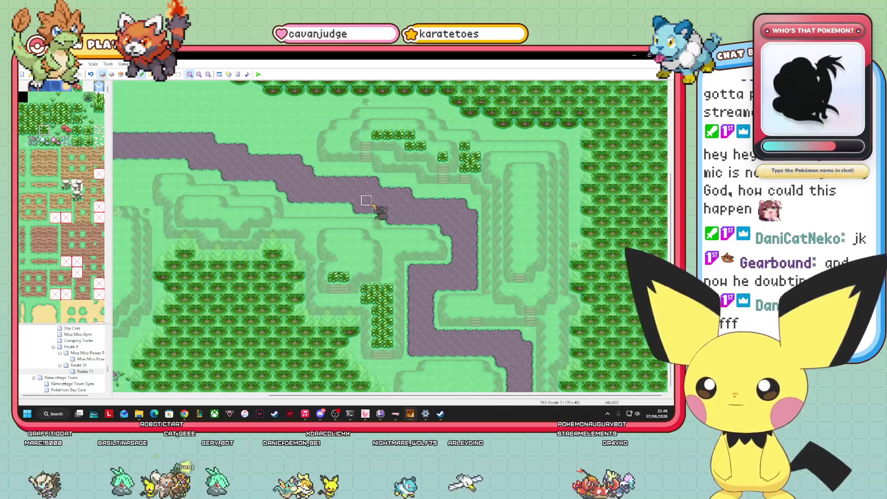
left_click(344, 276)
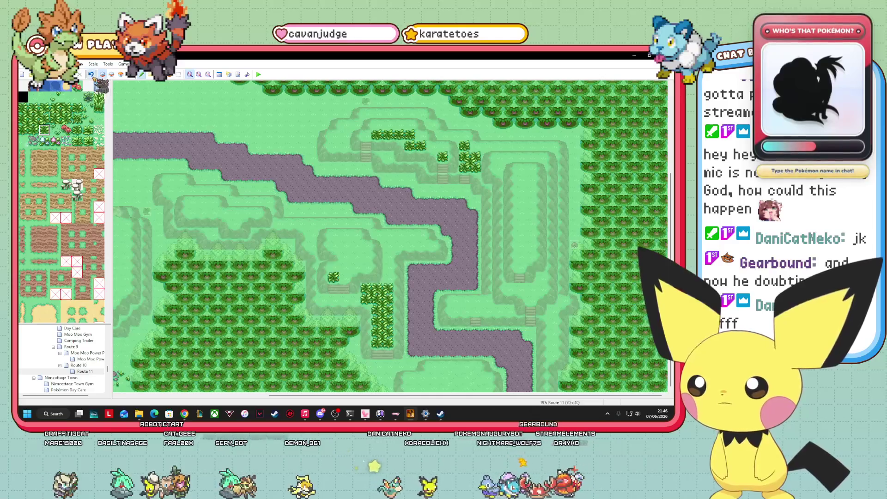
left_click(76, 107)
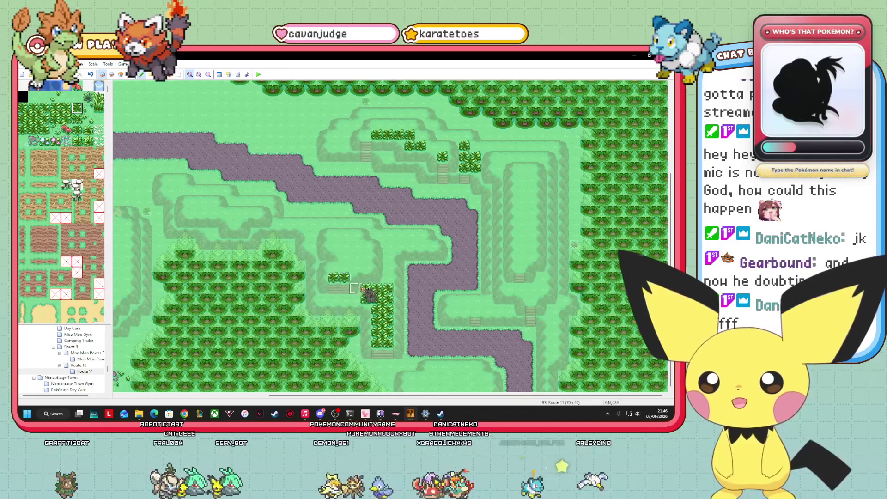
left_click_drag(345, 267, 333, 278)
left_click(355, 266)
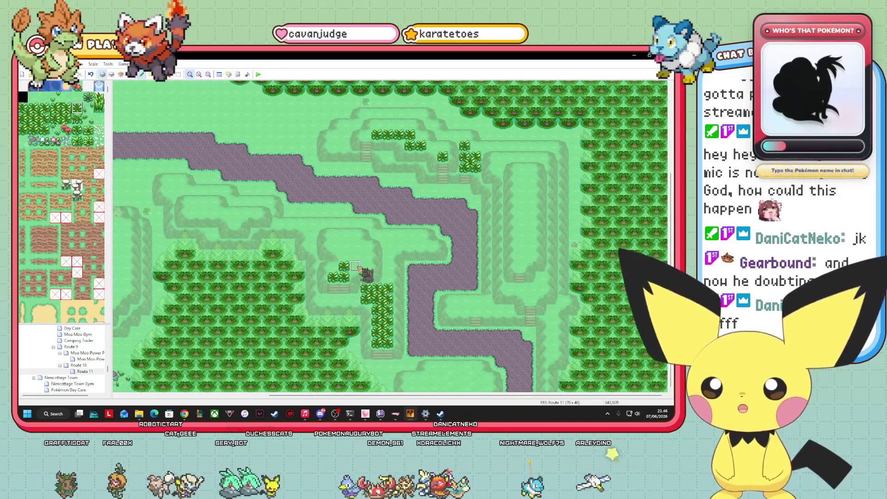
key("ctrl+z")
- Repaint the grass and bush edge tiles around the new bushes on the middle plateau
left_click(55, 119)
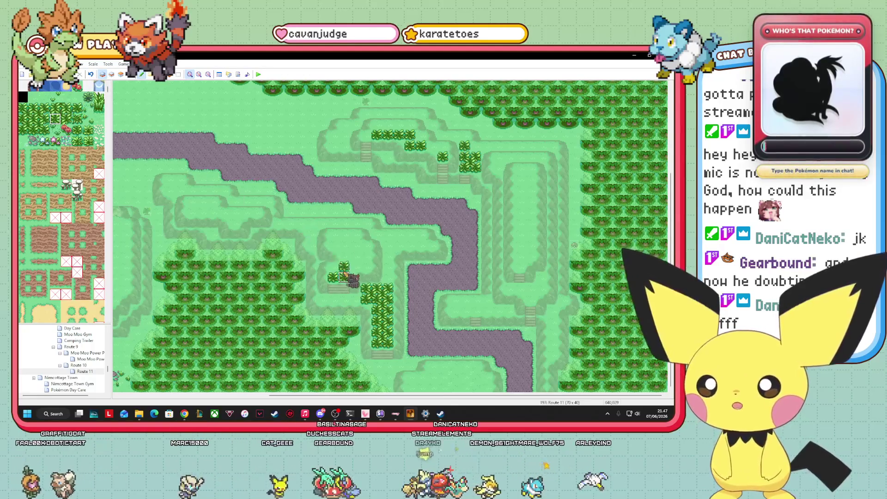
left_click(33, 129)
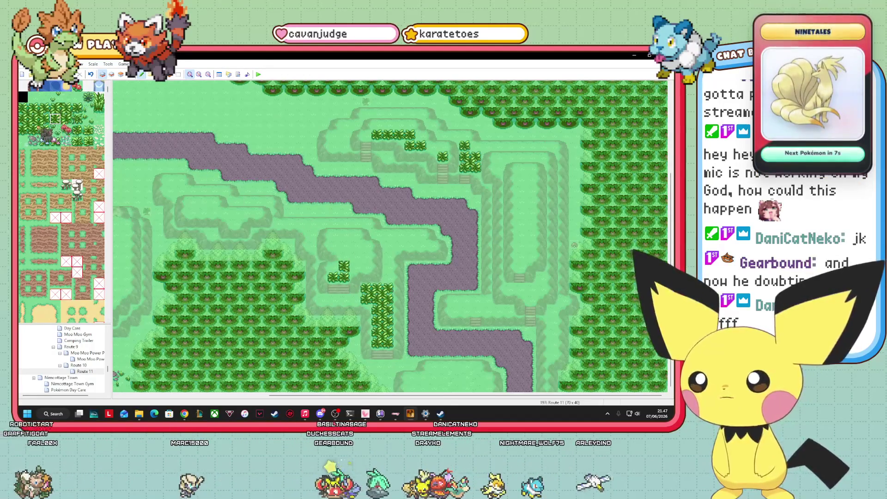
left_click(355, 267)
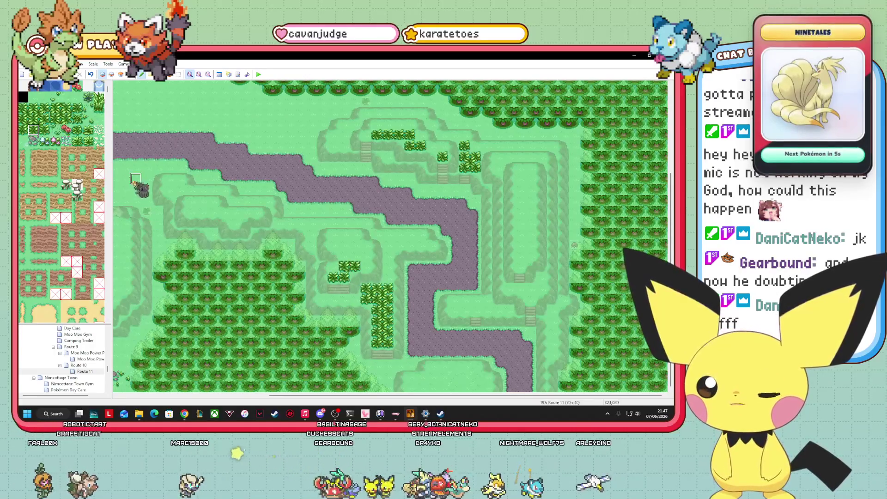
left_click(44, 129)
left_click(366, 267)
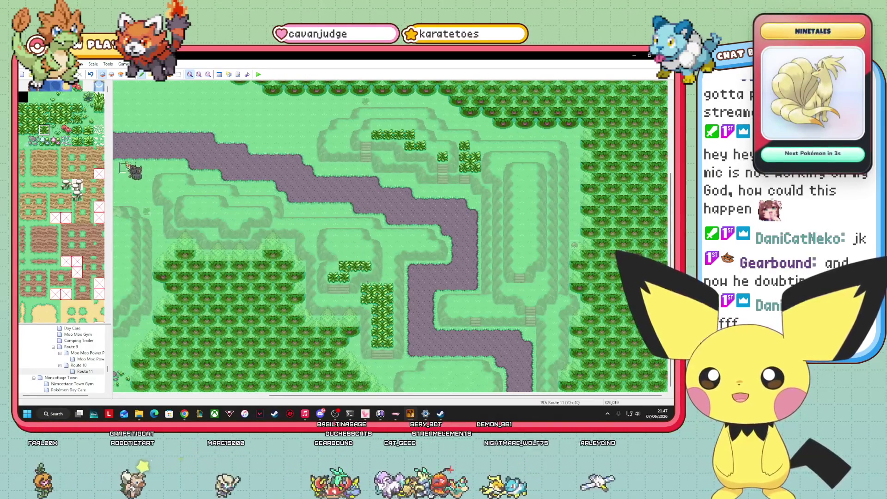
left_click(44, 108)
left_click(366, 256)
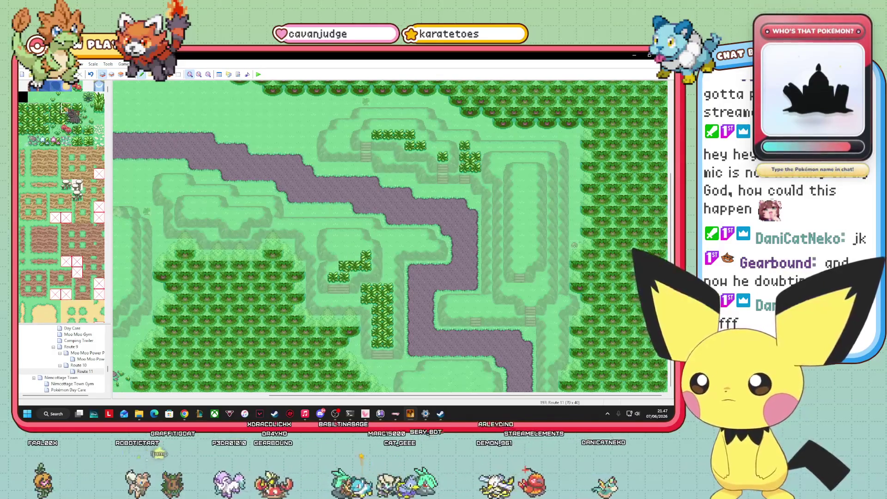
left_click(44, 107)
left_click(356, 257)
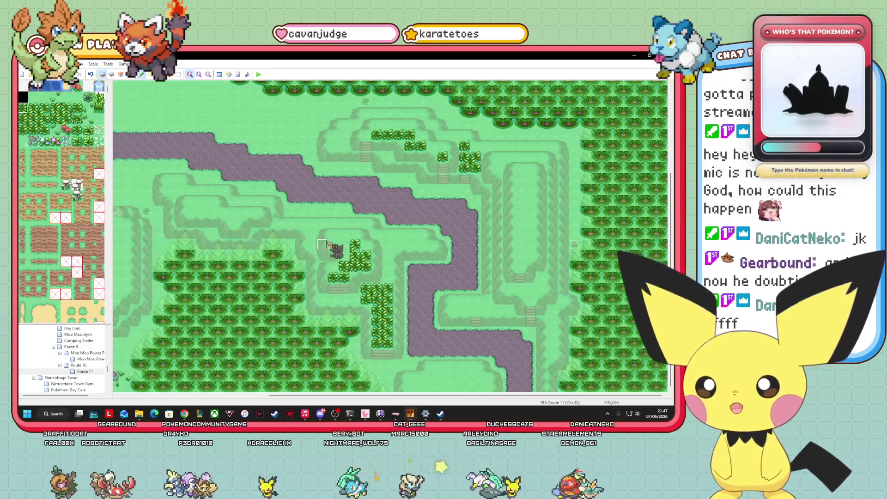
left_click(22, 118)
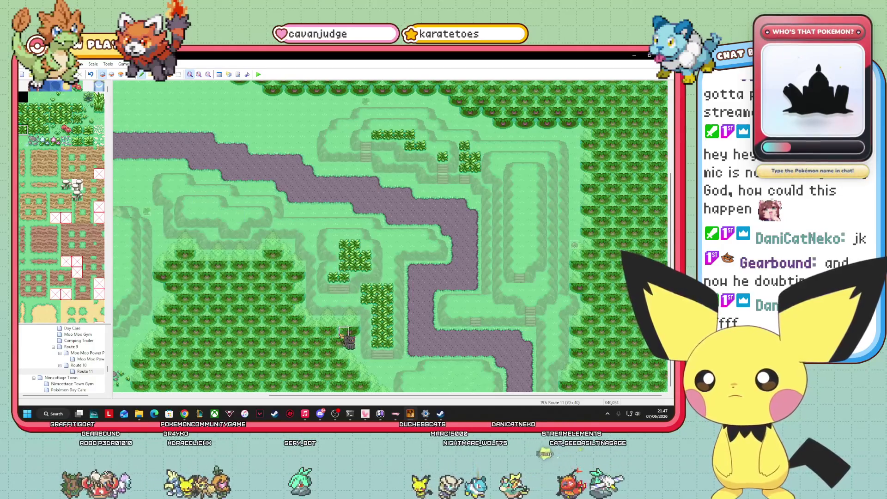
- Fill the middle plateau with bushes and dot small bushes across the left plateaus
left_click(132, 74)
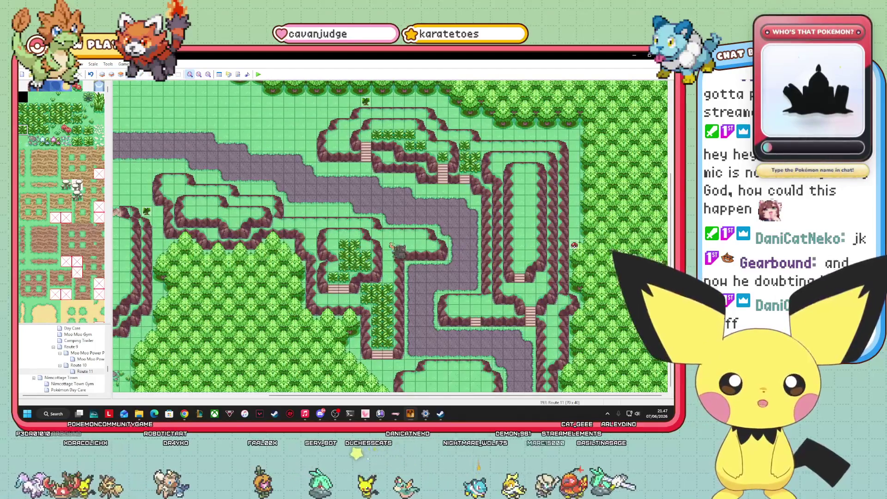
left_click(102, 74)
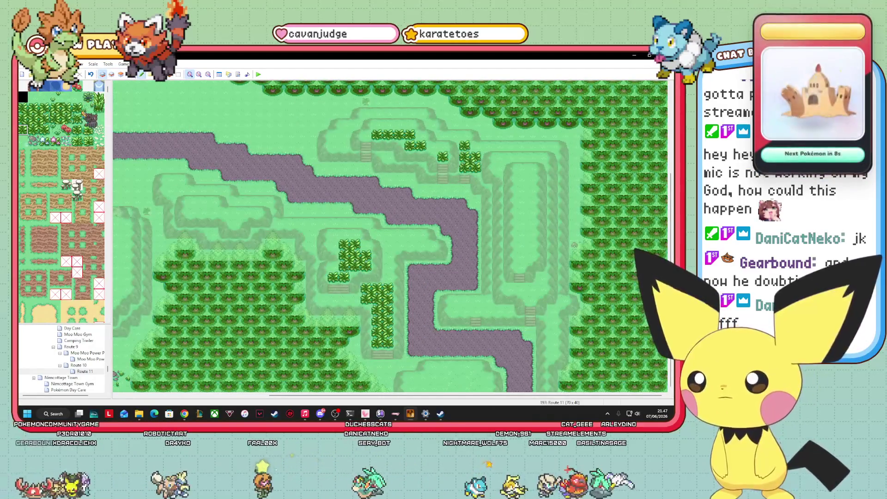
mouse_move(399, 266)
left_mouse_down()
mouse_move(388, 261)
mouse_move(388, 245)
mouse_move(420, 245)
left_mouse_up()
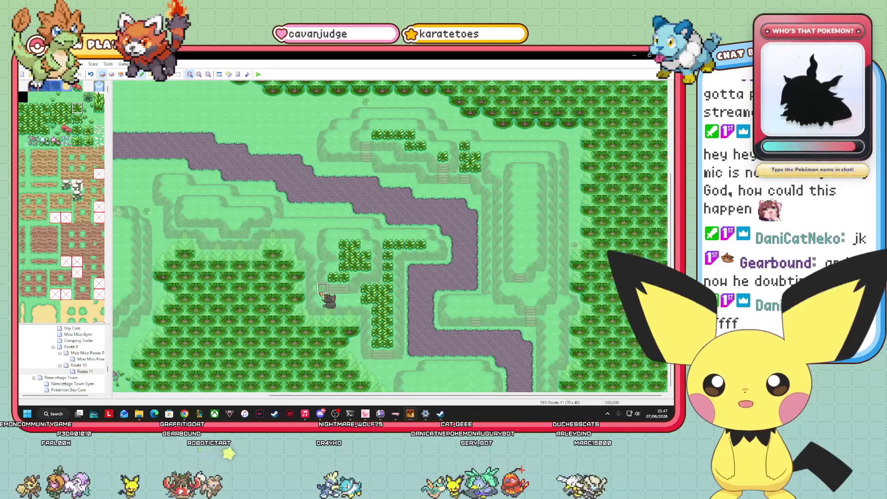
mouse_move(280, 226)
left_mouse_down()
mouse_move(281, 248)
mouse_move(243, 212)
left_mouse_up()
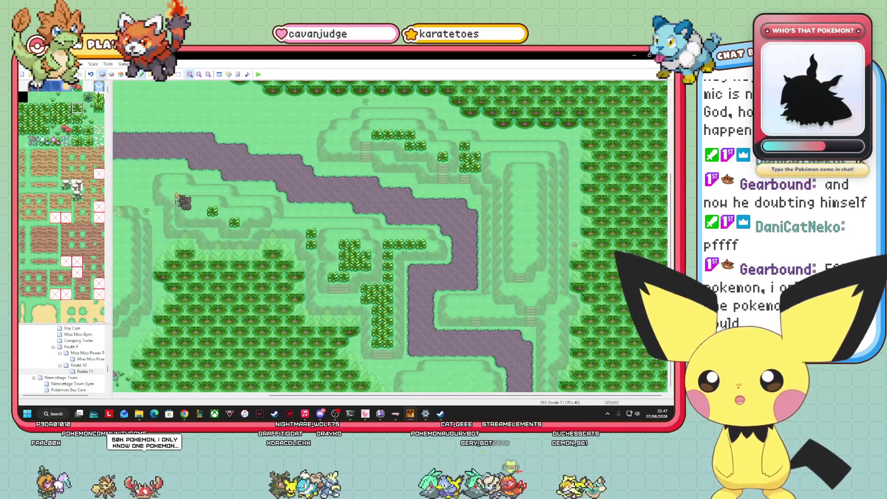
left_click_drag(176, 189, 285, 235)
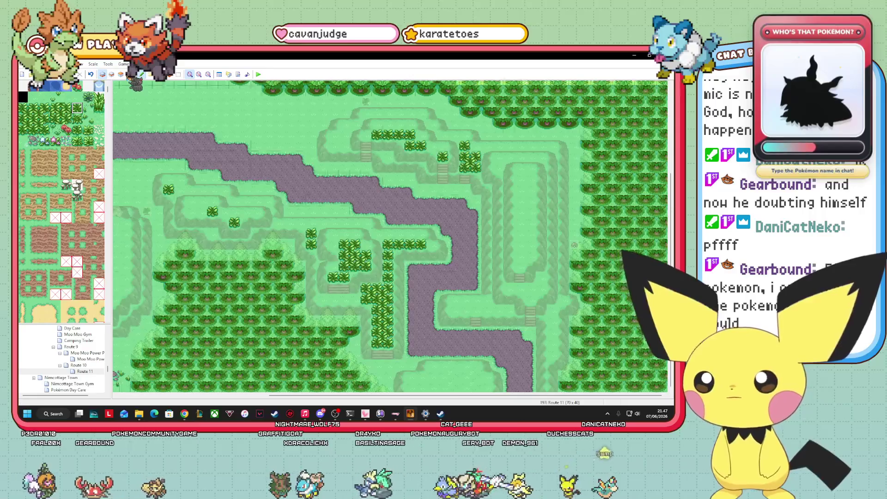
- Check the events, then paint a tall-grass patch on Layer 1 near the bottom of the map
key("F7")
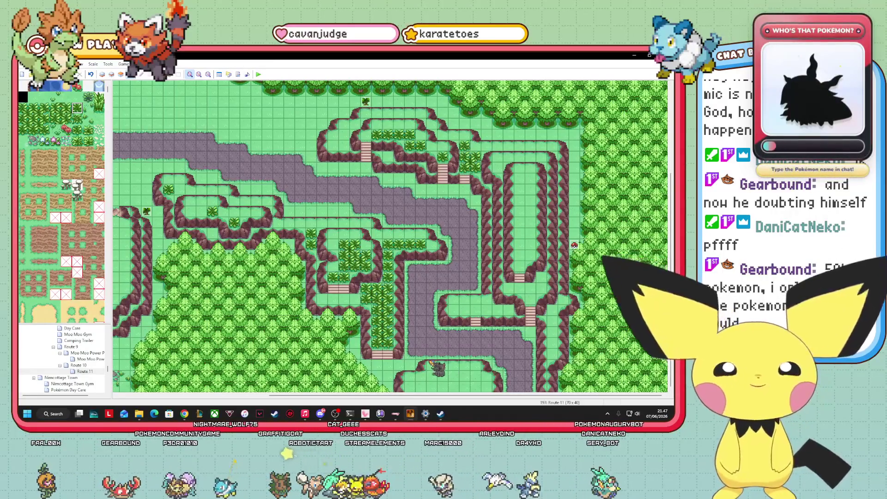
mouse_move(411, 407)
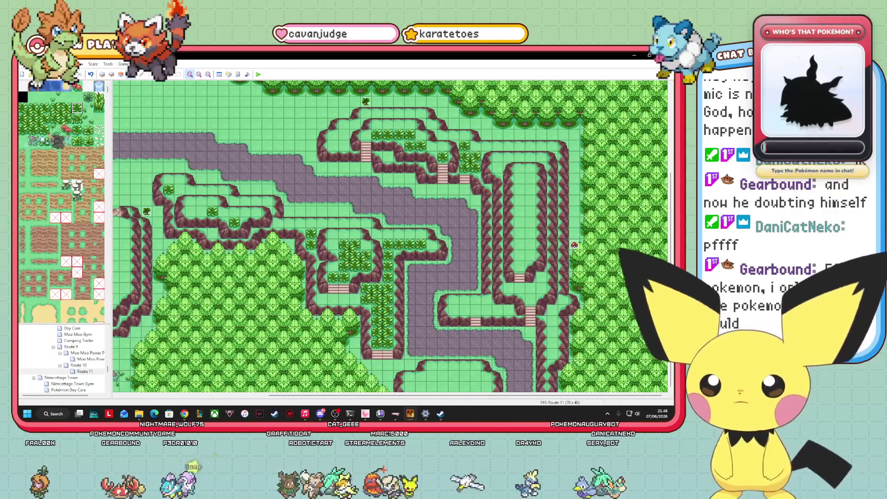
left_click(103, 75)
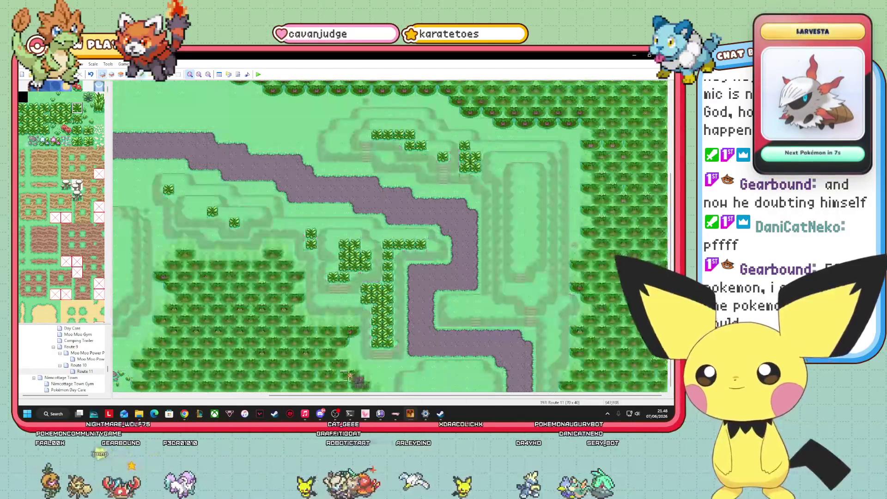
left_click(388, 387)
mouse_move(377, 386)
left_mouse_down()
mouse_move(366, 387)
mouse_move(366, 375)
mouse_move(389, 375)
left_mouse_up()
left_click(356, 346)
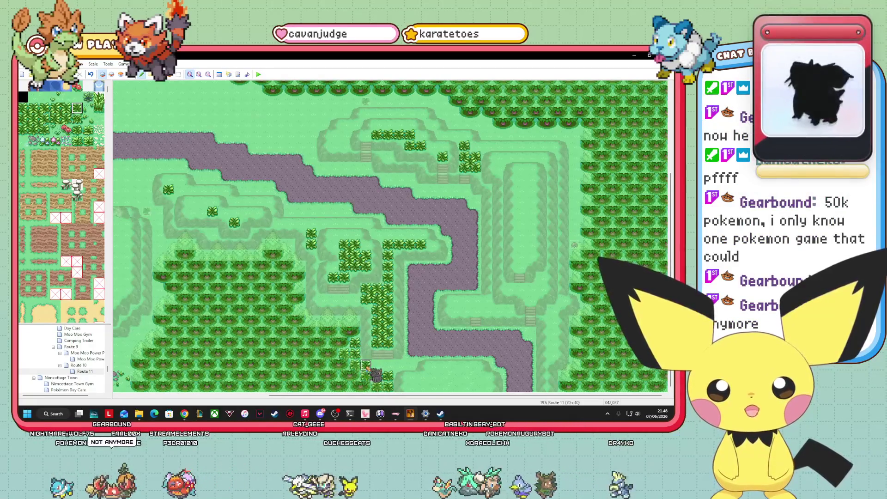
left_click(399, 365)
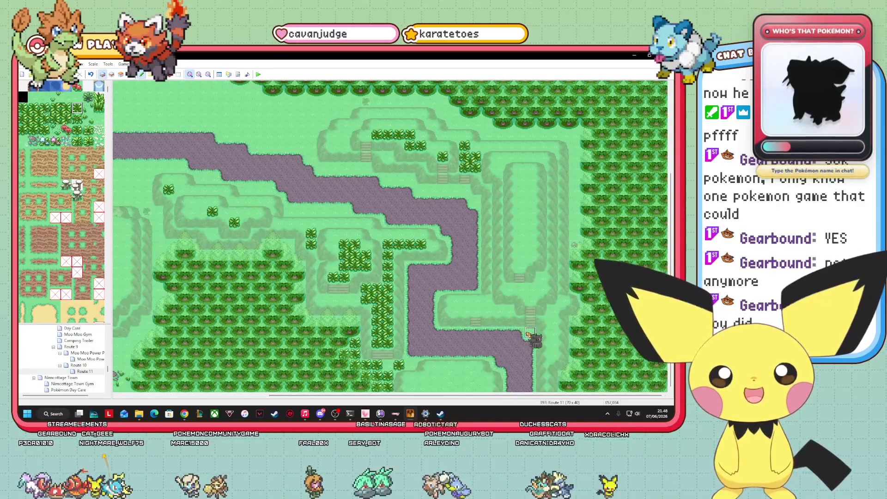
- Paint a bush column beside the right-hand stairs and bushes along the lower-right plateau
left_click(553, 354)
left_click(552, 310)
left_click(553, 333)
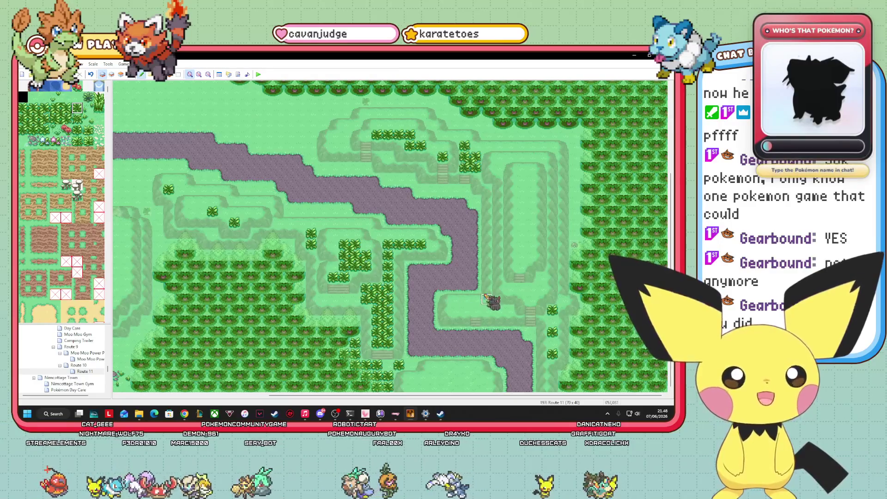
left_click(454, 309)
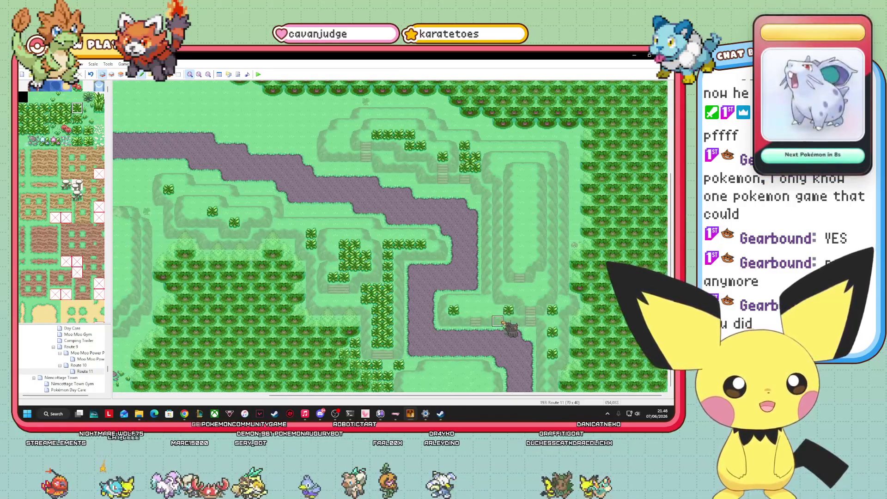
left_click(465, 310)
left_click(465, 300)
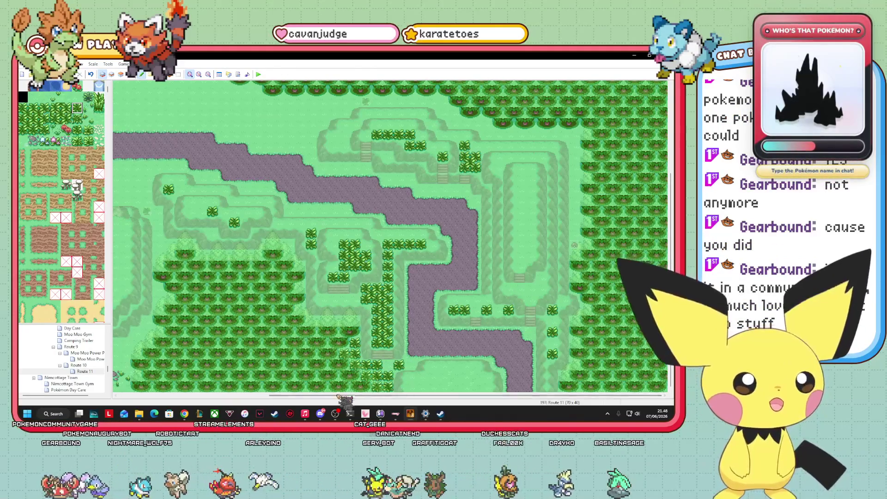
mouse_move(365, 414)
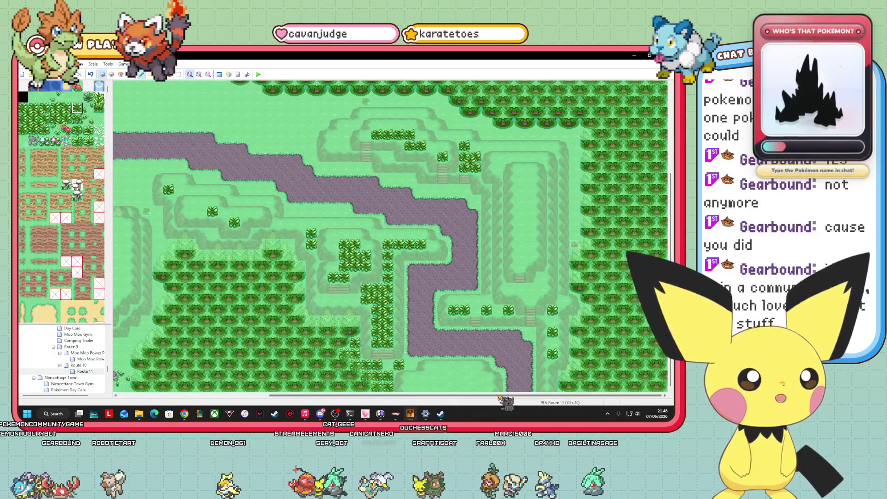
scroll(500, 397, "left", 3)
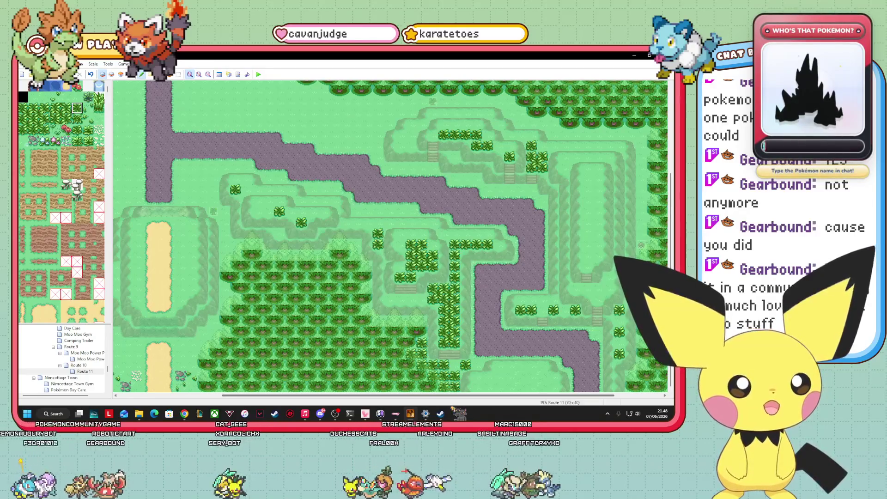
scroll(499, 397, "right", 3)
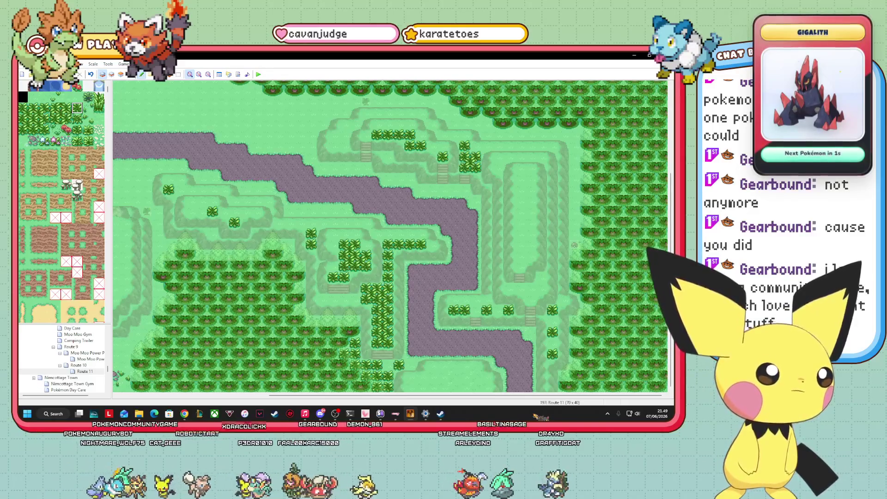
- Launch Calculator from Windows search and move it beside the map editor
left_click(59, 413)
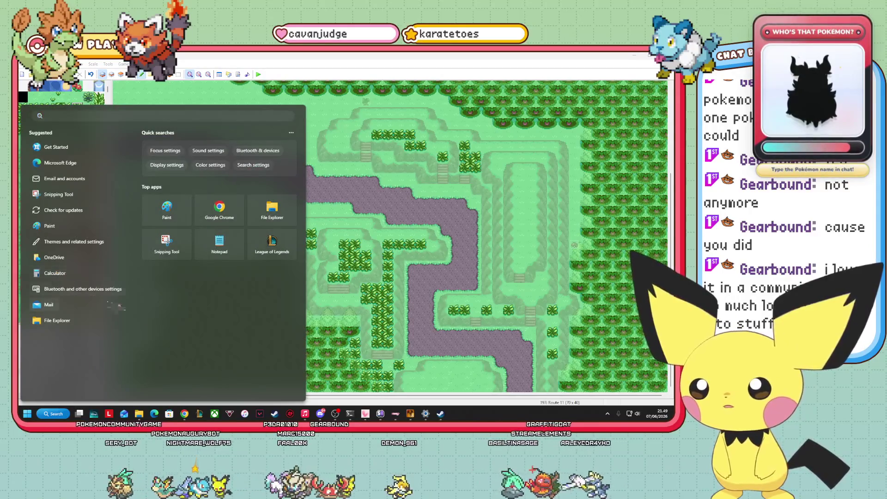
left_click(55, 273)
left_click_drag(407, 155, 545, 160)
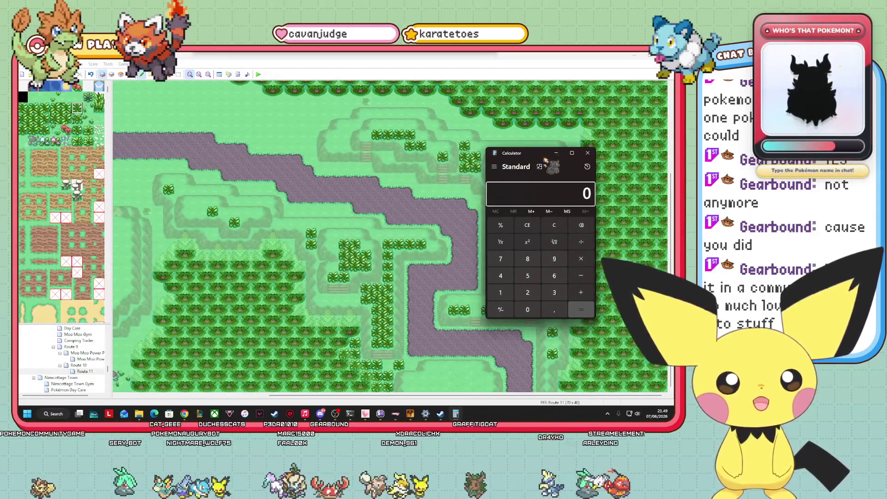
- Calculate 1025 × 1025
left_click(500, 293)
key("period")
left_click(528, 310)
left_click(528, 292)
left_click(528, 276)
left_click(501, 292)
left_click(528, 310)
left_click(528, 293)
left_click(528, 276)
left_click(589, 313)
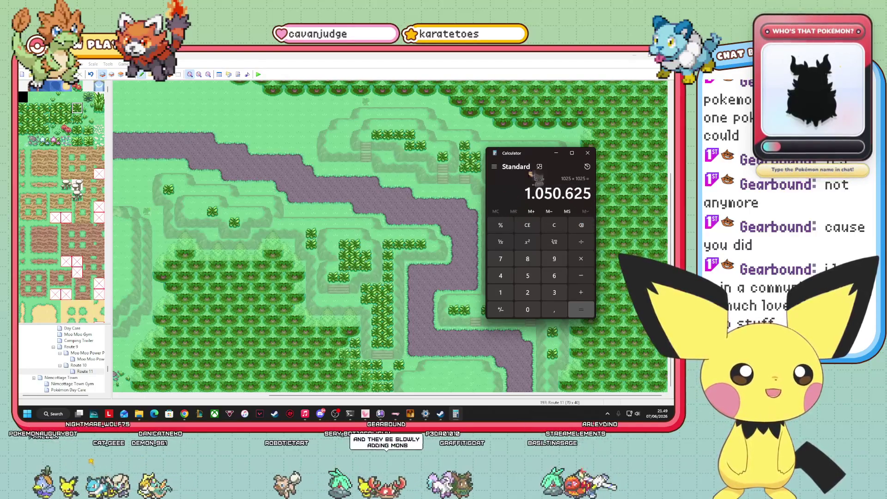
- Maximise Calculator to read the result 1.050.625, then restore the small window
left_click(572, 153)
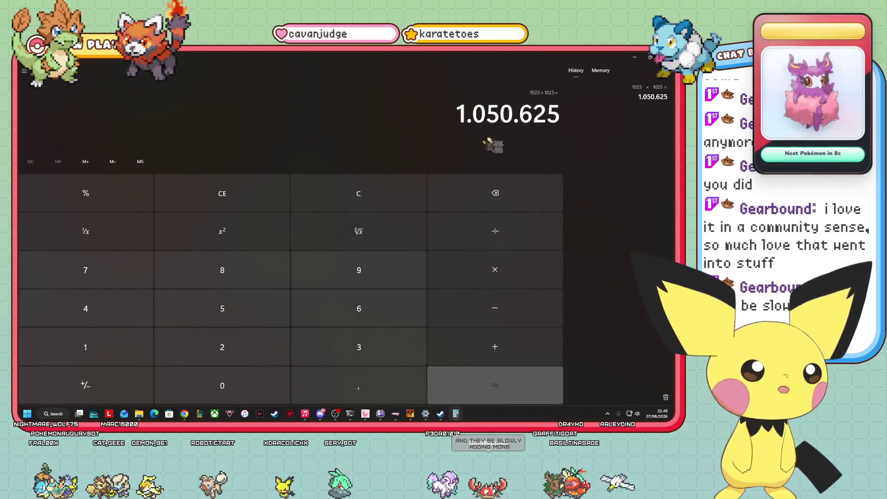
left_click_drag(461, 121, 573, 121)
left_click(650, 57)
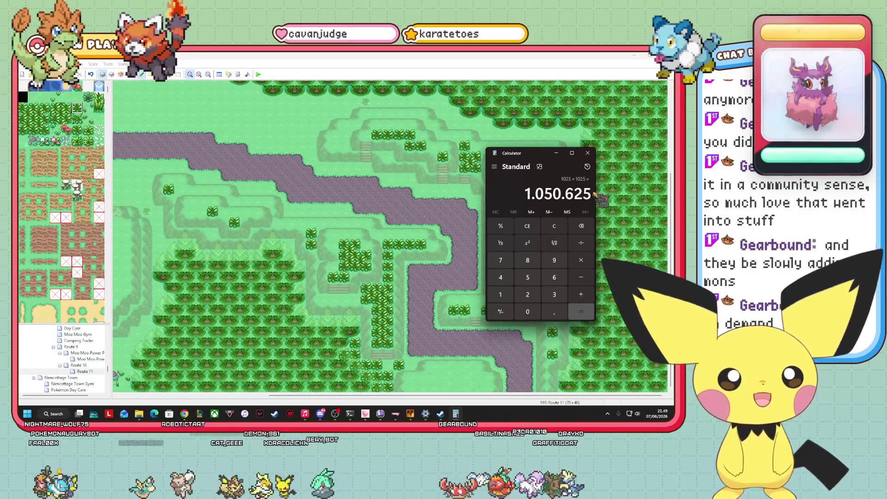
left_click_drag(594, 196, 518, 196)
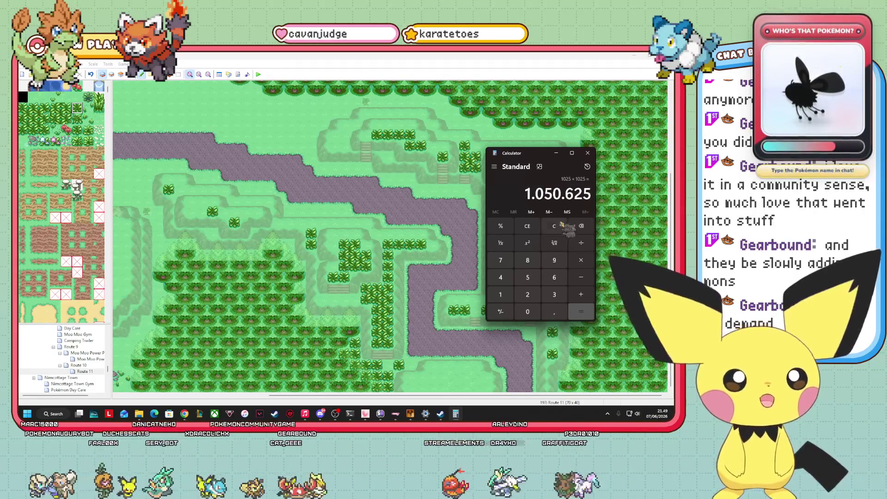
mouse_move(139, 414)
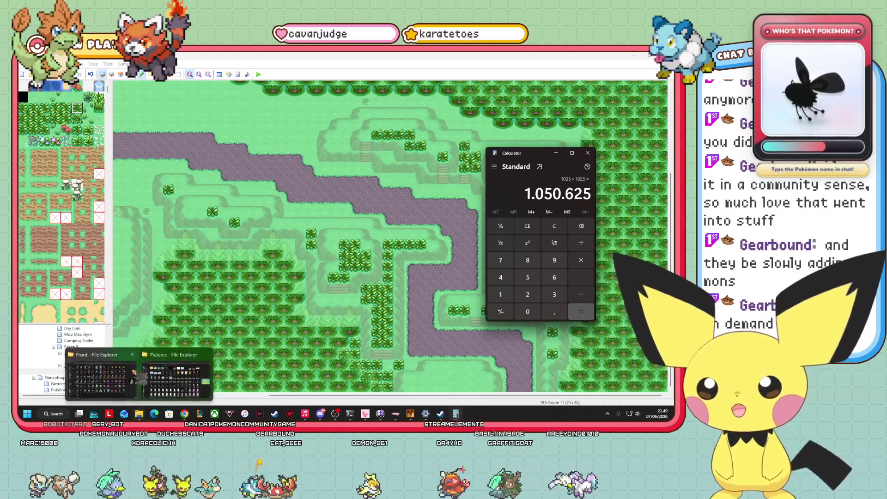
left_click(180, 372)
mouse_move(391, 260)
left_mouse_down()
mouse_move(407, 333)
mouse_move(432, 67)
mouse_move(159, 146)
mouse_move(113, 131)
mouse_move(245, 218)
mouse_move(215, 231)
mouse_move(437, 231)
mouse_move(289, 226)
mouse_move(381, 399)
mouse_move(478, 365)
mouse_move(425, 82)
mouse_move(121, 155)
mouse_move(129, 177)
mouse_move(248, 259)
mouse_move(407, 206)
mouse_move(332, 279)
mouse_move(441, 206)
mouse_move(562, 178)
mouse_move(441, 206)
mouse_move(595, 230)
mouse_move(615, 94)
mouse_move(397, 73)
mouse_move(266, 153)
mouse_move(134, 167)
mouse_move(115, 153)
left_mouse_up()
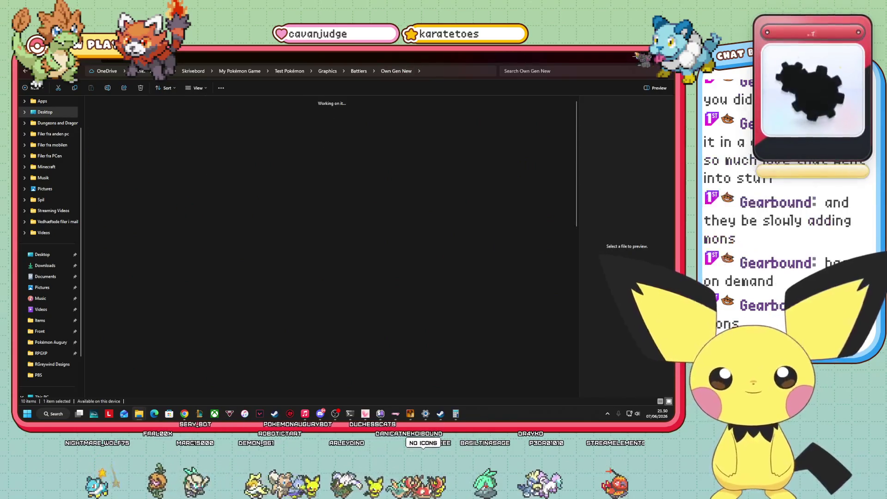
key("alt+F4")
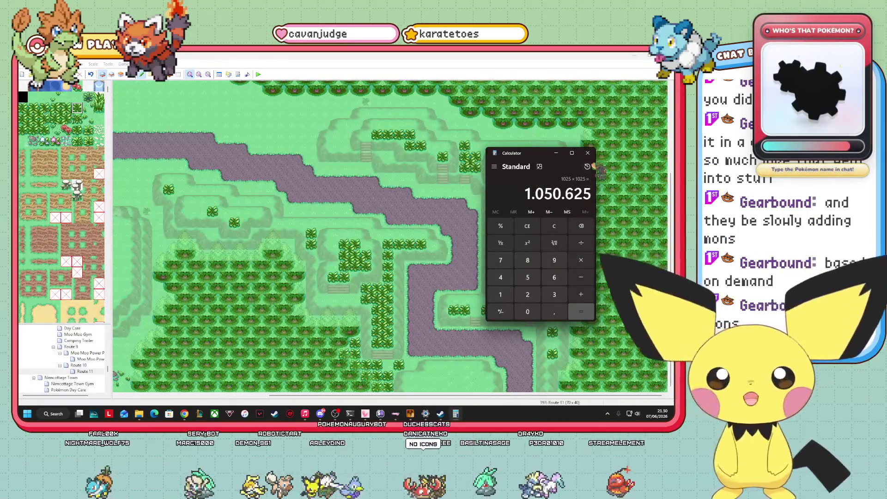
- Close Calculator and paint trees into the gaps along the top border
left_click(589, 153)
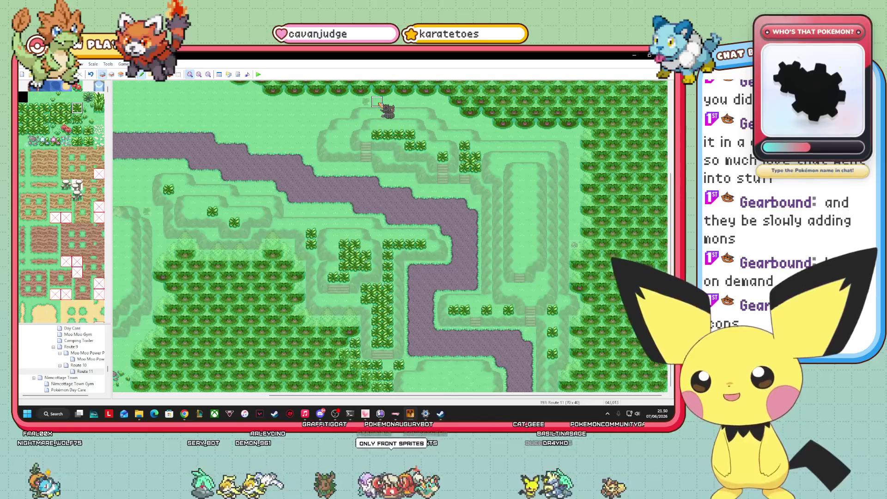
mouse_move(380, 106)
left_mouse_down()
mouse_move(428, 106)
mouse_move(571, 144)
mouse_move(586, 201)
left_mouse_up()
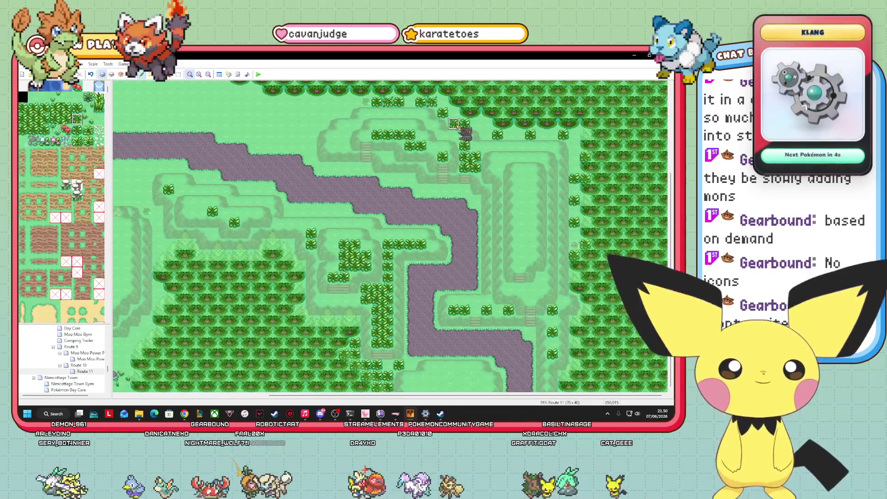
left_click(542, 135)
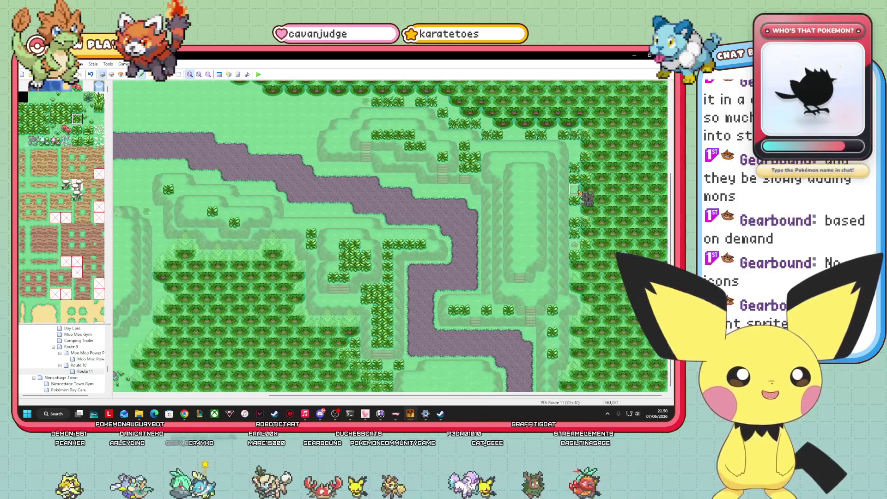
- Fill the remaining top-row gaps and the right edge with a different tree tile
left_click(82, 134)
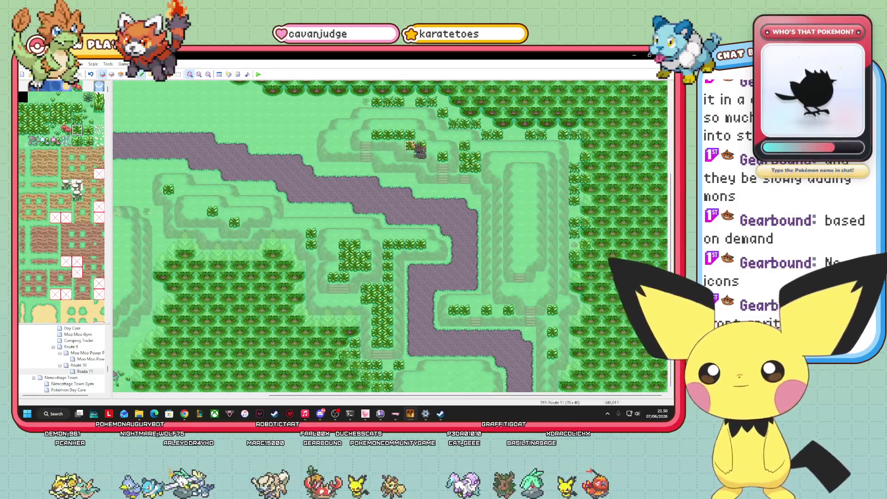
left_click(410, 102)
left_click(355, 102)
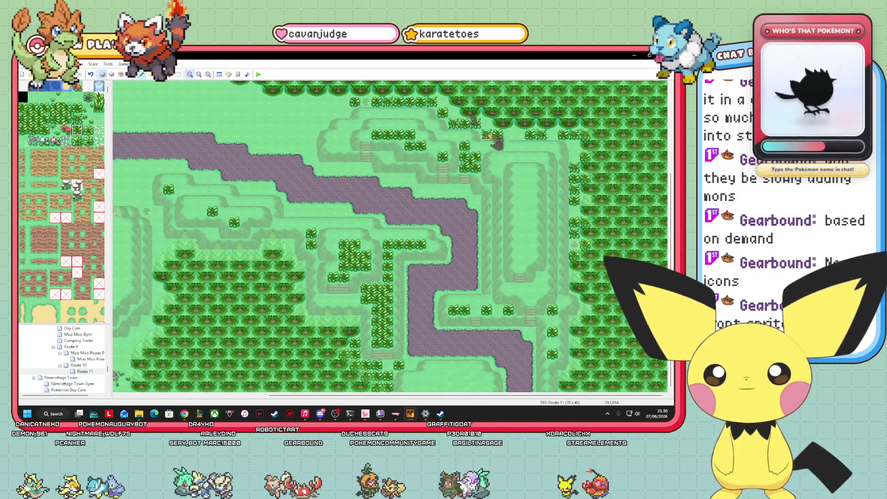
left_click(508, 135)
left_click(552, 135)
left_click(576, 212)
left_click(88, 141)
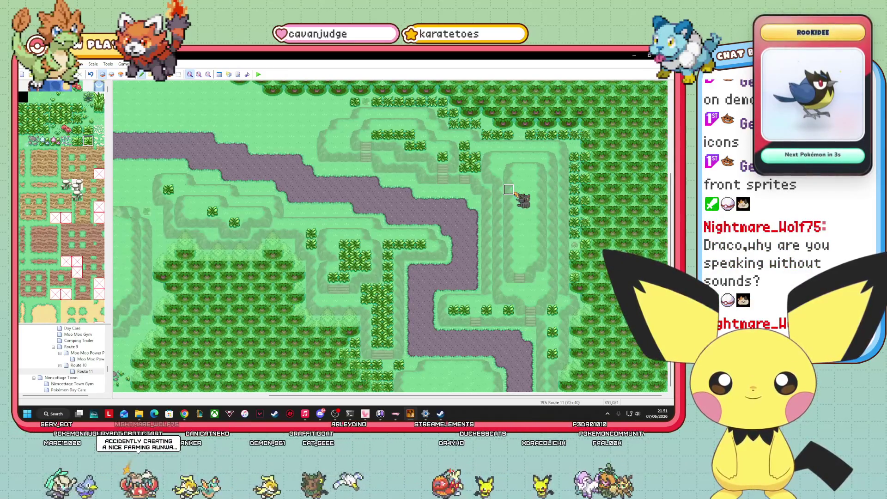
- Move the event up onto the tall eastern plateau near the top trees
left_click(130, 74)
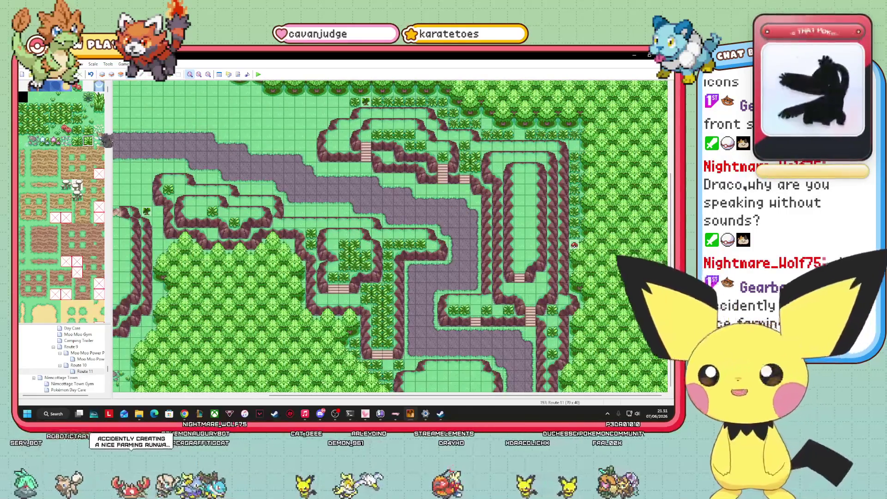
left_click(56, 97)
left_click(102, 74)
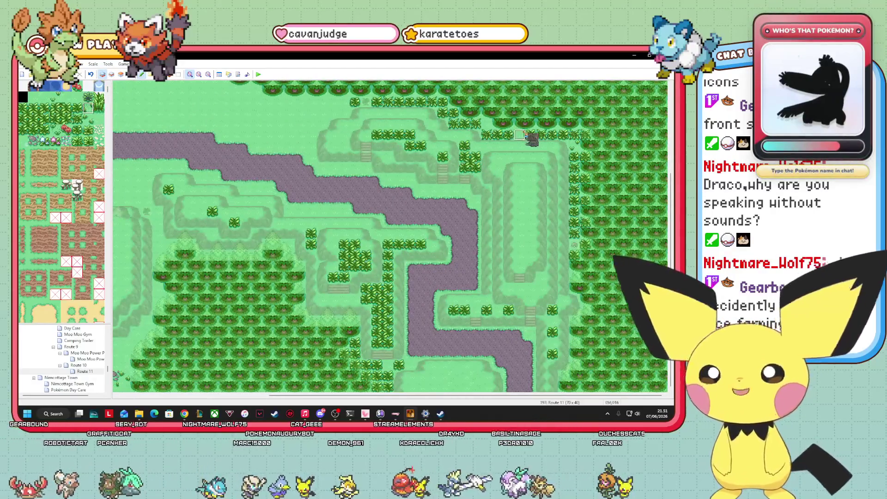
left_click(88, 119)
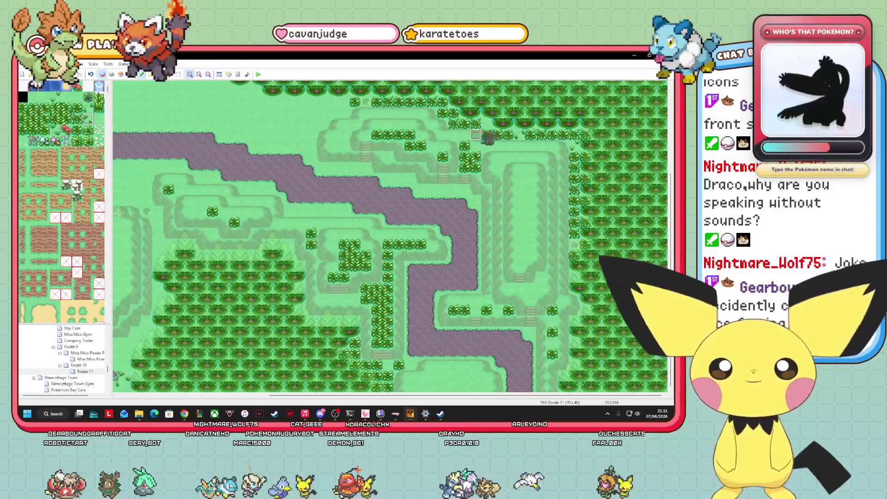
key("F8")
left_click_drag(576, 267, 525, 121)
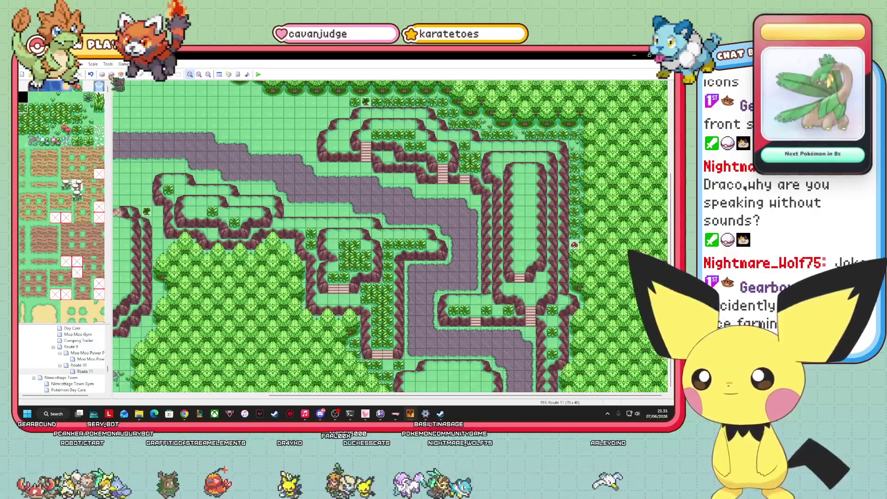
- Paint a column of bushes down the narrow plateau on the right side
left_click(105, 75)
left_click(520, 200)
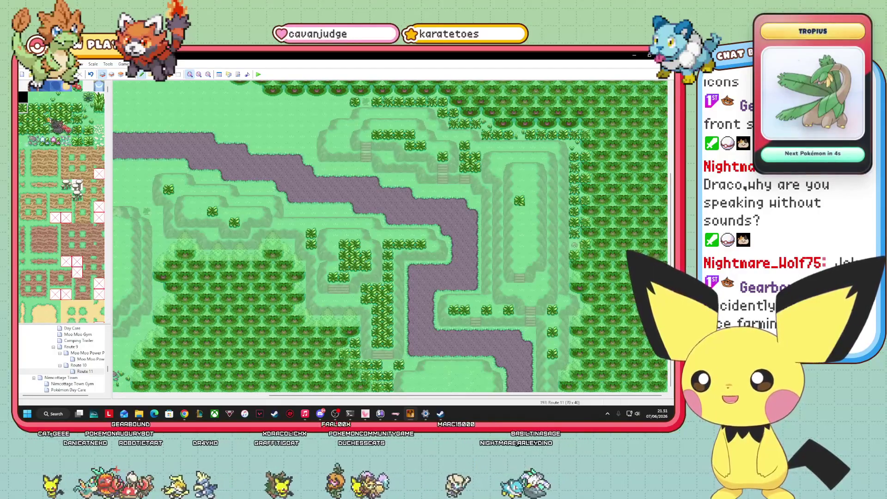
left_click(44, 108)
left_click(531, 200)
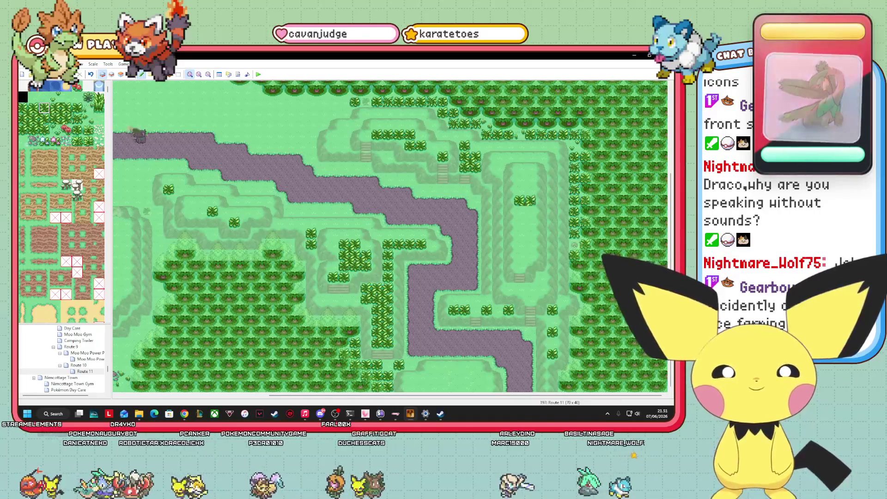
left_click(44, 119)
left_click_drag(532, 211, 532, 244)
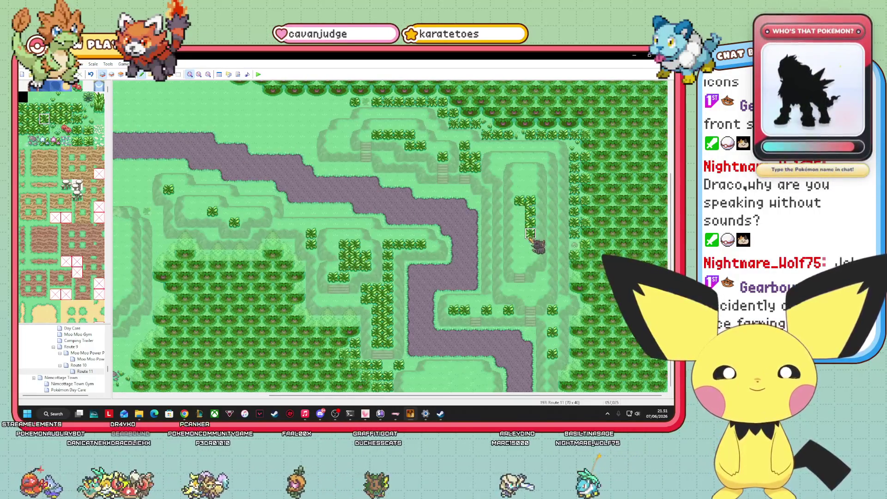
left_click(44, 130)
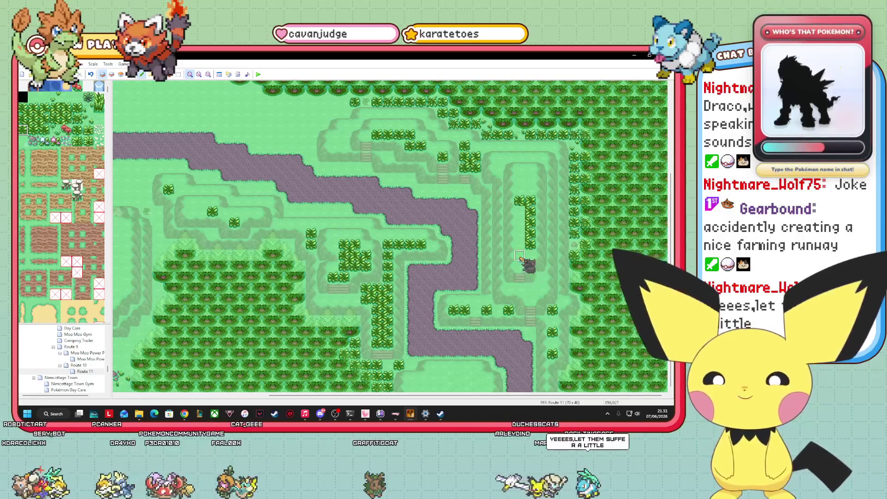
- Fill the bush patch into a solid block and cap its top with an edge tile
left_click(23, 119)
left_click_drag(527, 252, 527, 208)
left_click(77, 108)
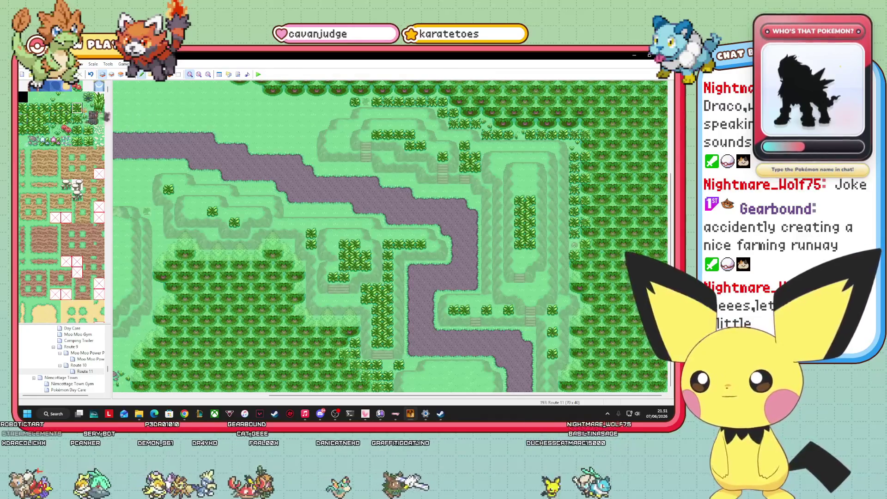
left_click(531, 180)
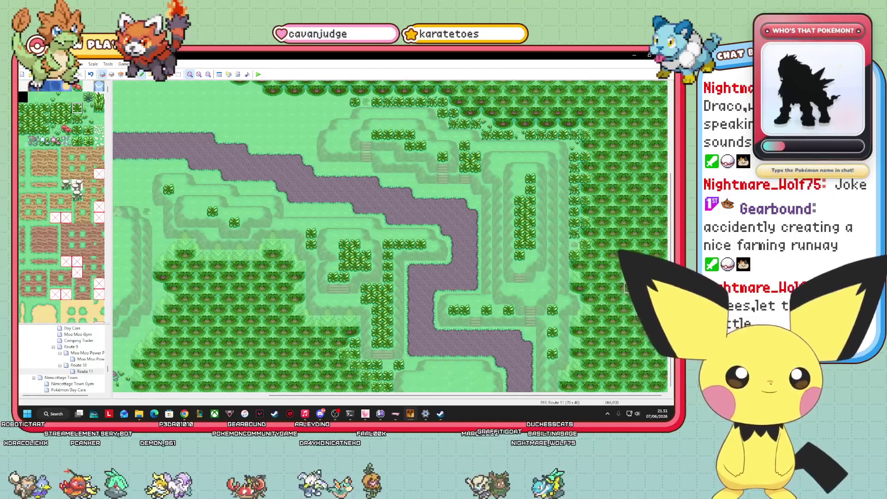
key("F8")
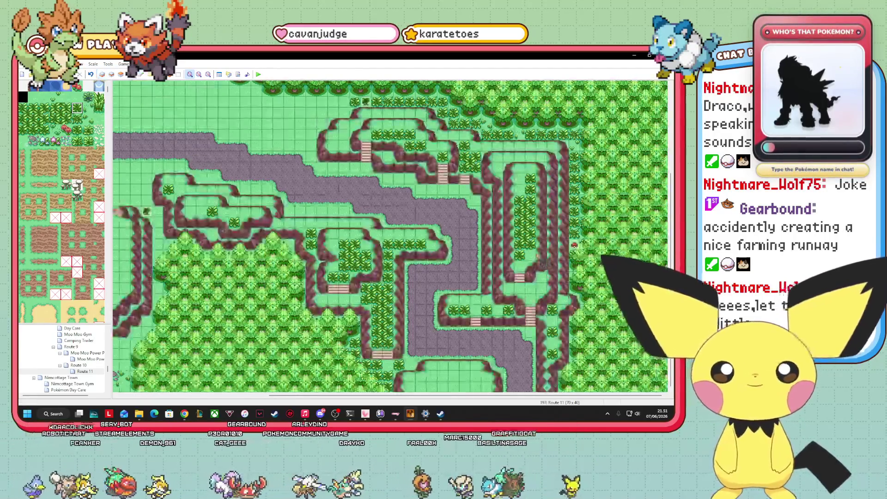
- Paint two bushes beside the sandy plateau inside the oval
scroll(390, 235, "left", 10)
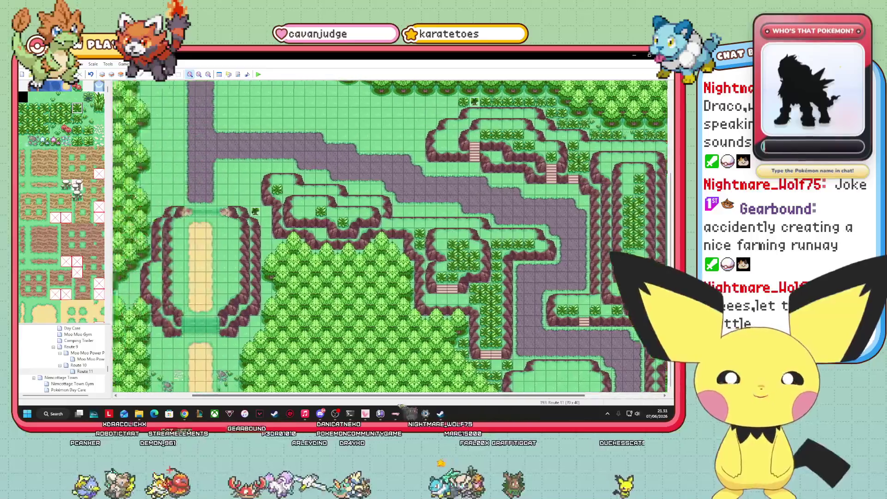
left_click(44, 108)
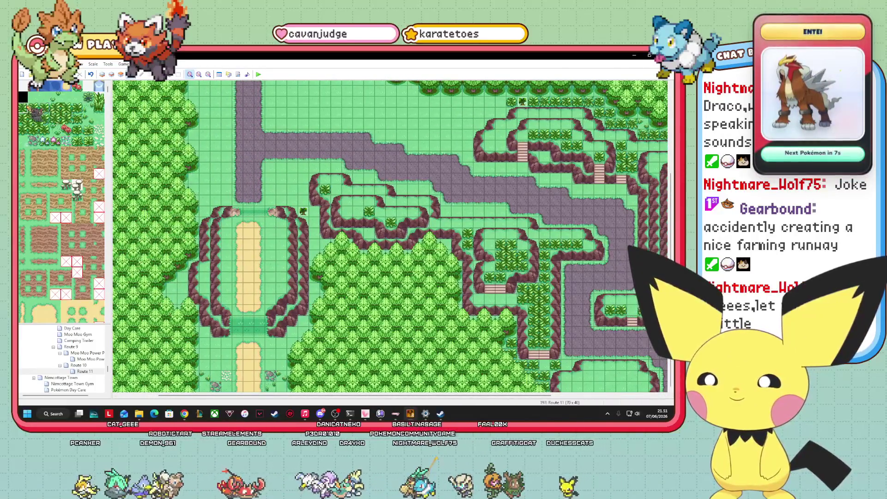
key("F5")
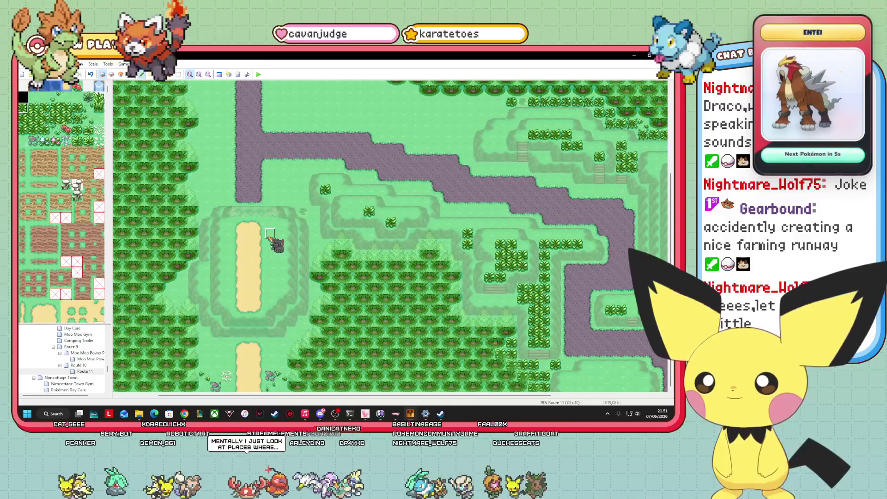
left_click(271, 246)
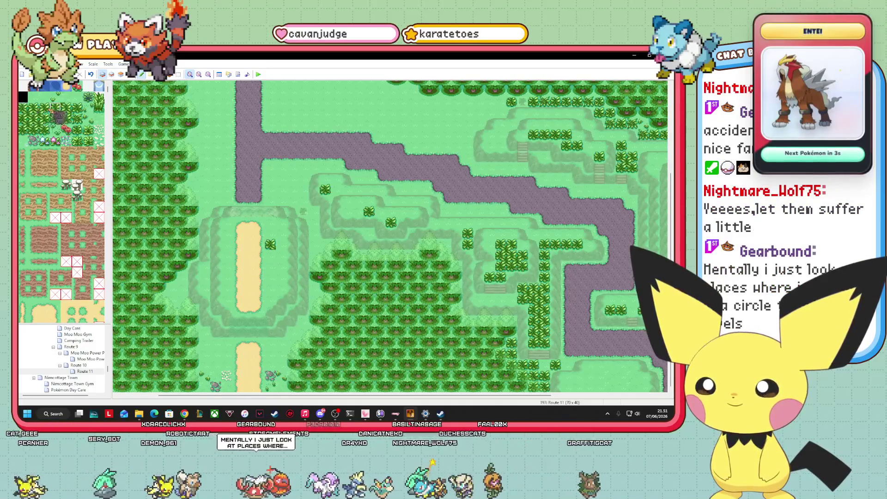
left_click(282, 246)
left_click(44, 118)
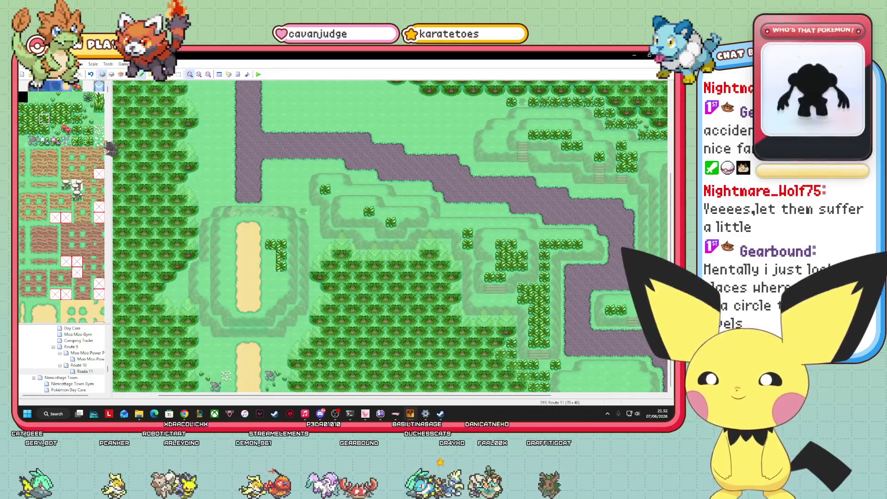
- Extend a bush column along the sandy path, then show all layers at full brightness
left_click(22, 129)
left_click(22, 118)
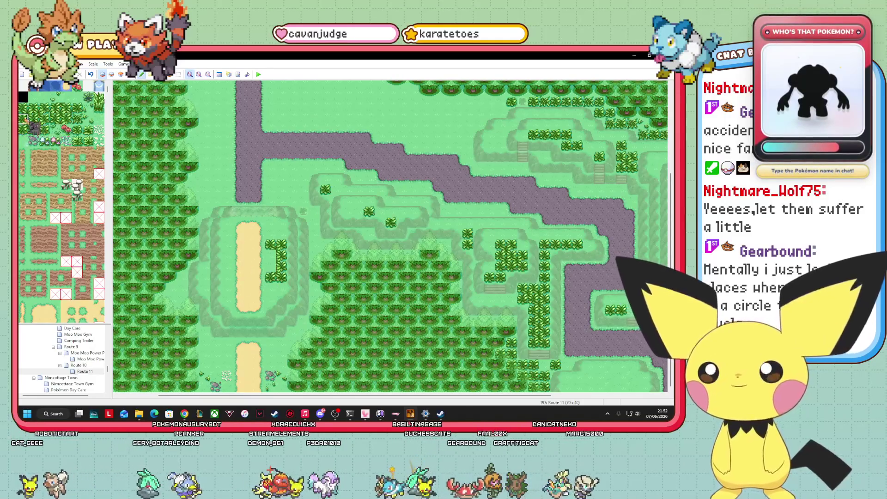
left_click(76, 108)
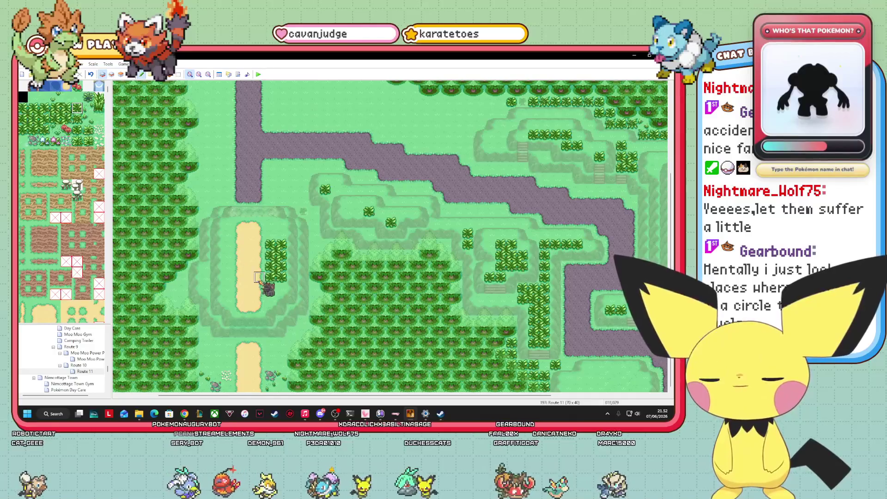
left_click(280, 234)
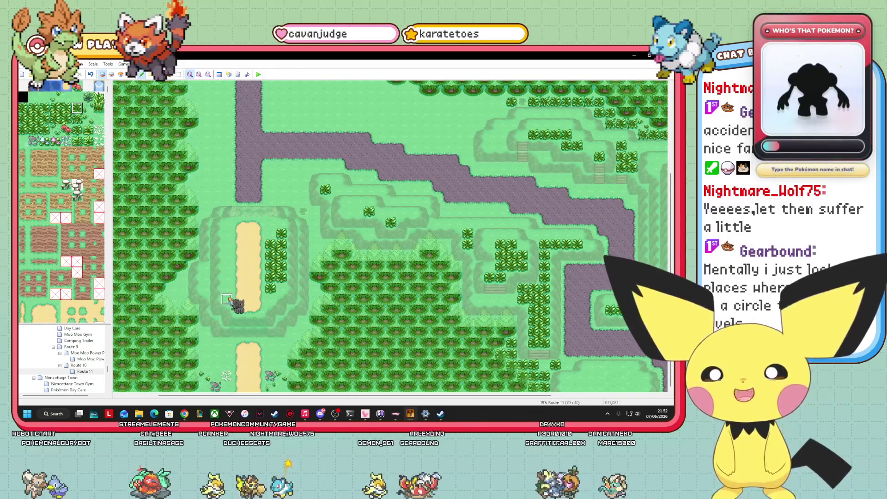
left_click_drag(227, 288, 226, 267)
left_click_drag(226, 233, 227, 247)
left_click(121, 74)
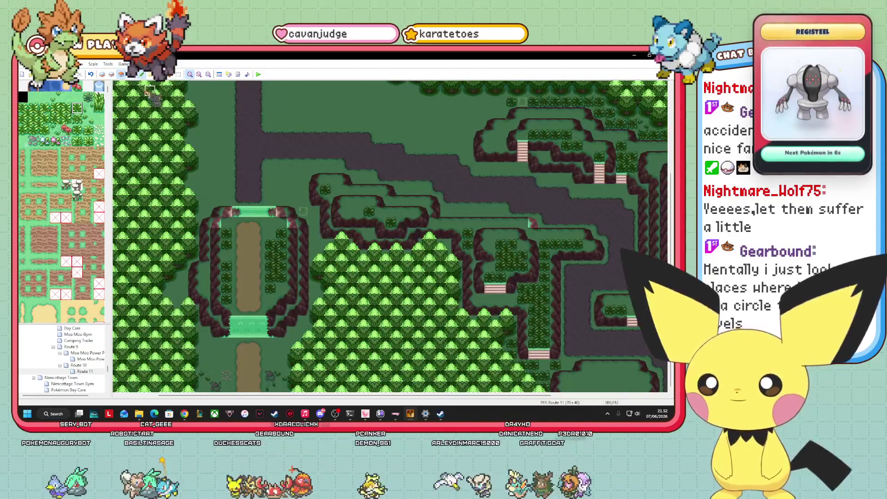
- Return to Layer 3 and bring Route 11's eastern cliff plateaus and stairs into view
key("F8")
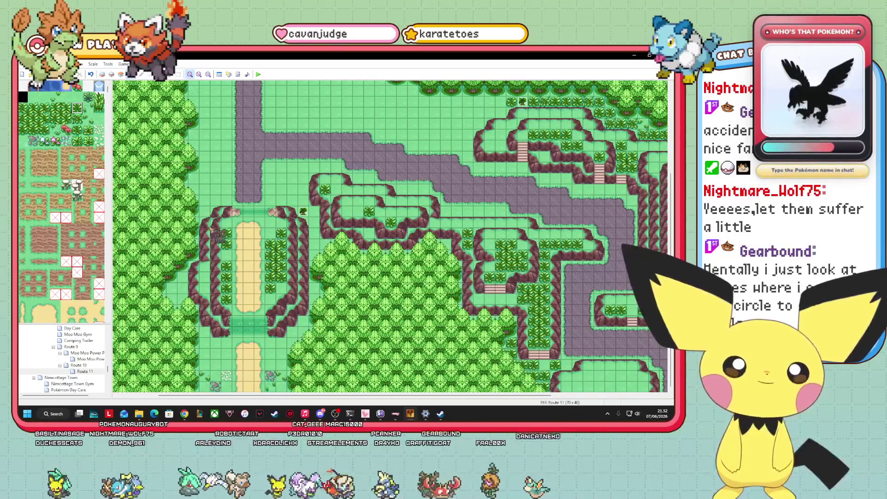
left_click(111, 74)
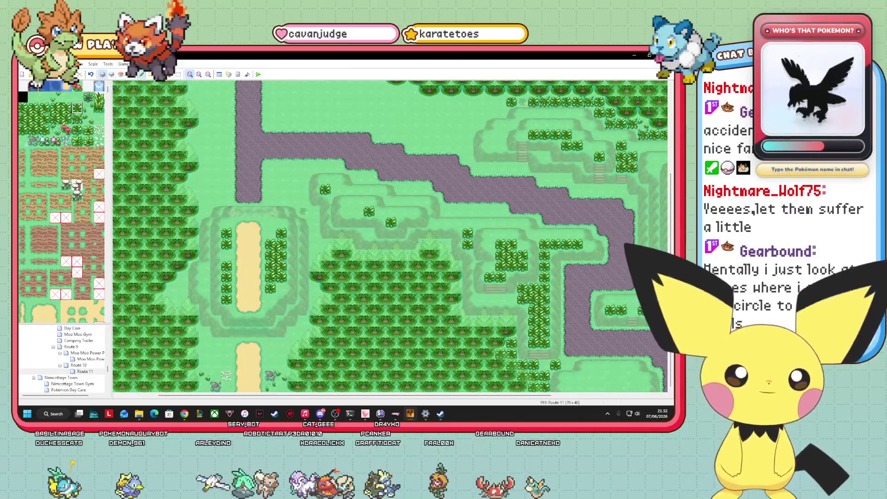
left_click_drag(481, 396, 592, 396)
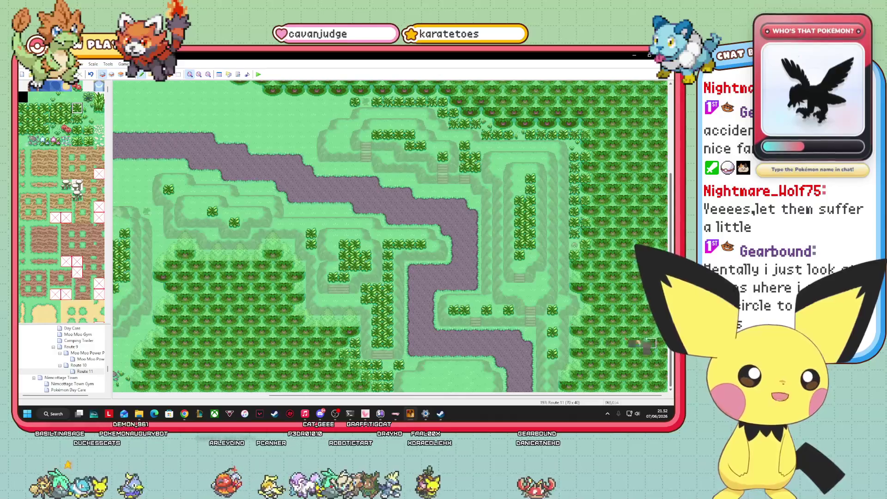
- Move the event near the eastern stairs off the stairs and onto the road
key("F8")
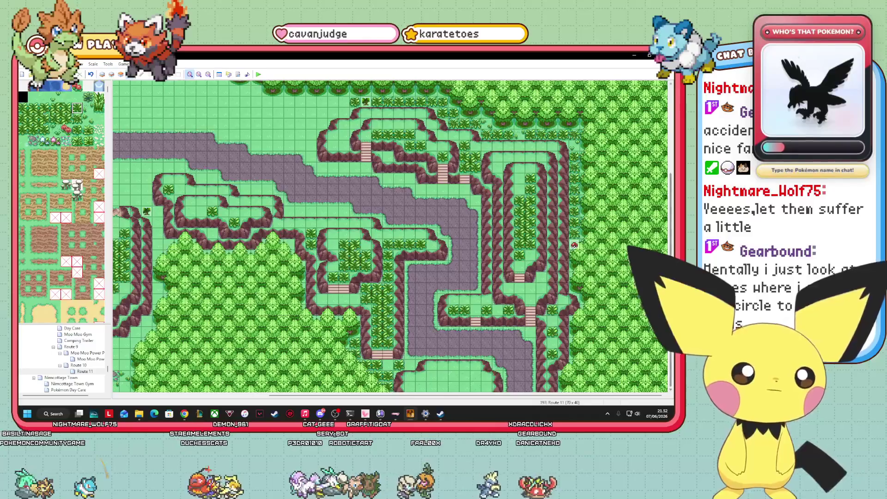
left_click_drag(448, 284, 416, 246)
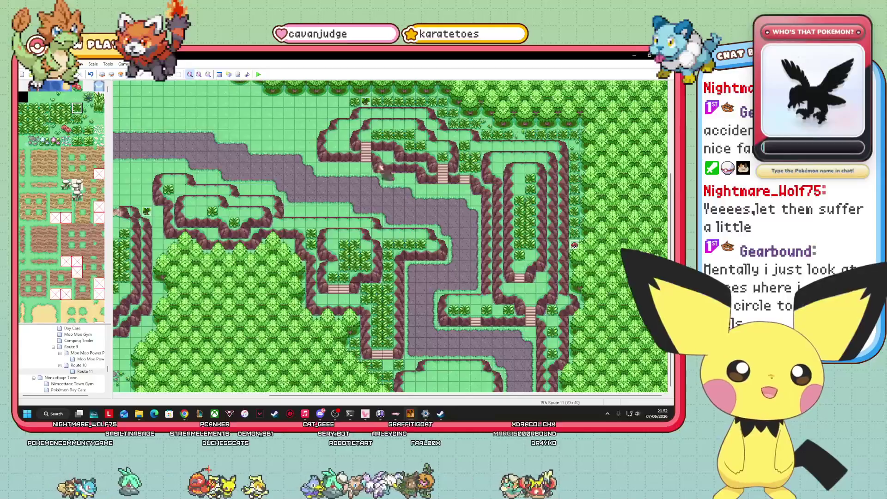
mouse_move(370, 177)
left_mouse_down()
mouse_move(409, 217)
mouse_move(377, 199)
left_mouse_up()
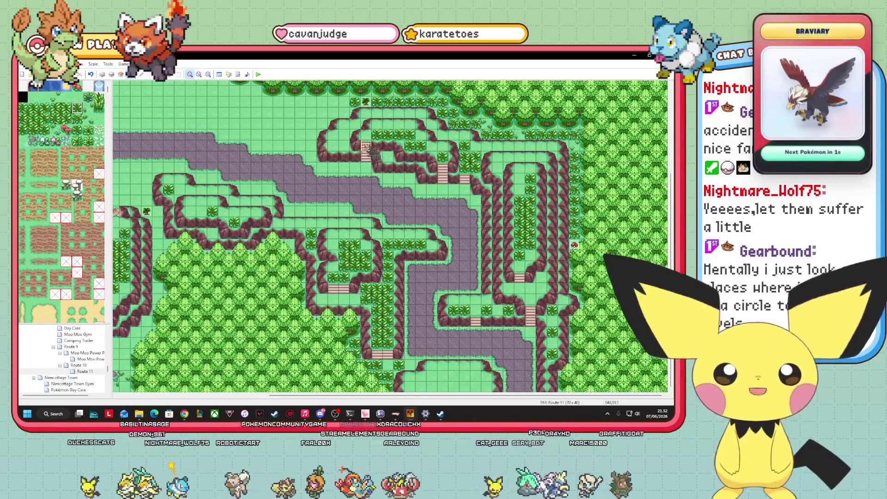
mouse_move(442, 162)
left_mouse_down()
mouse_move(461, 217)
mouse_move(450, 175)
left_mouse_up()
mouse_move(419, 149)
left_mouse_down()
mouse_move(361, 141)
mouse_move(364, 203)
mouse_move(444, 202)
left_mouse_up()
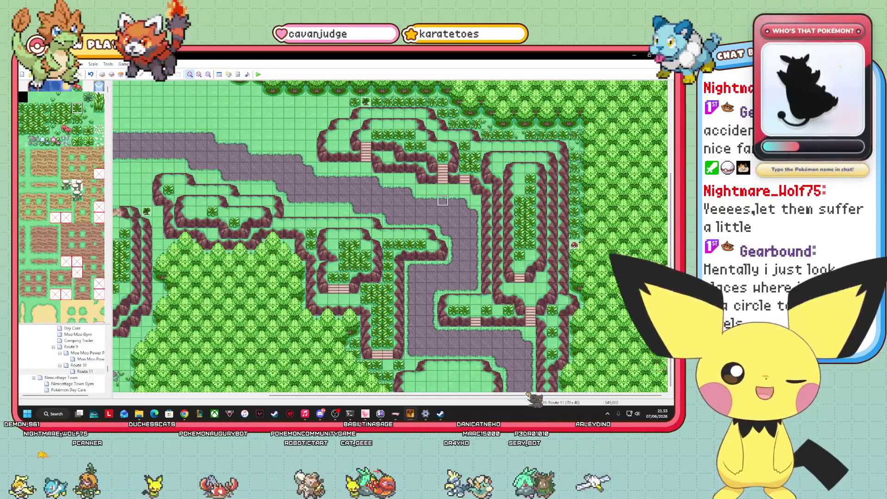
- On Layer 2 in the north-west, paint the first hedge tiles and a vertical hedge run above the road
scroll(390, 235, "left", 5)
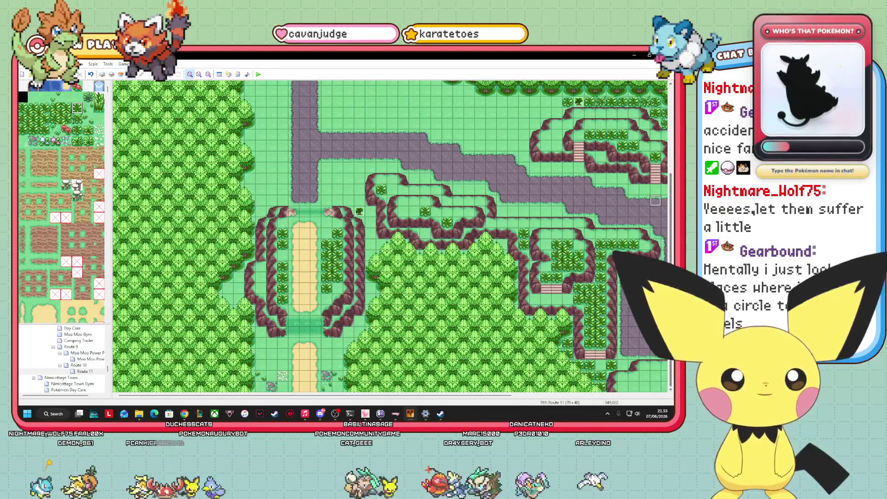
scroll(656, 200, "up", 3)
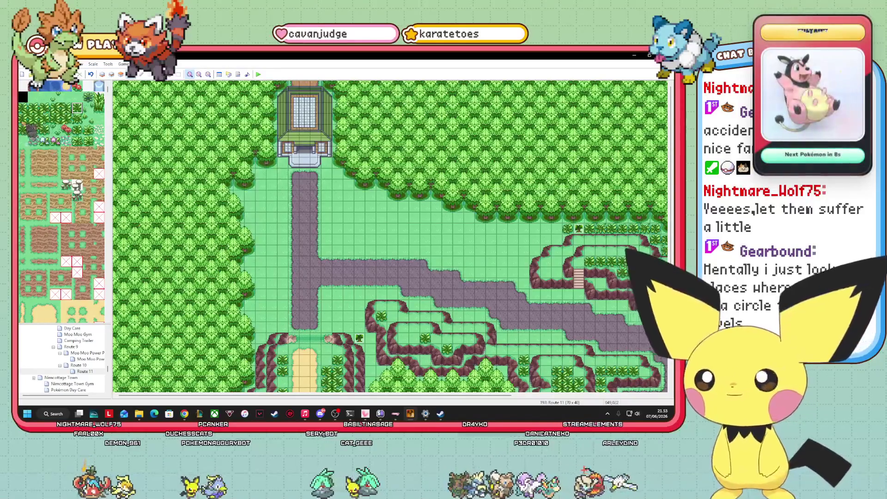
left_click(23, 130)
left_click(102, 73)
left_click(337, 239)
left_click(34, 130)
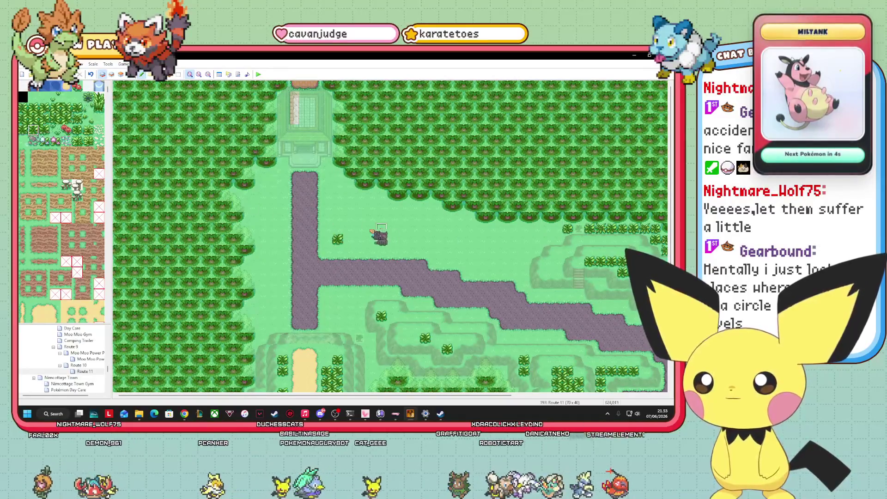
left_click(348, 239)
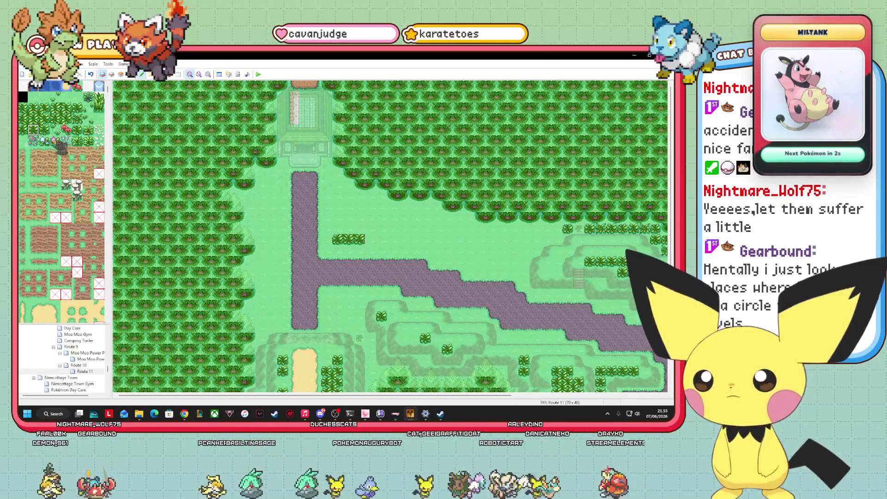
left_click(67, 118)
mouse_move(359, 216)
left_mouse_down()
mouse_move(360, 228)
mouse_move(412, 228)
left_mouse_up()
- Extend the hedge row rightward with an end tile and continue the line downward
left_click(33, 130)
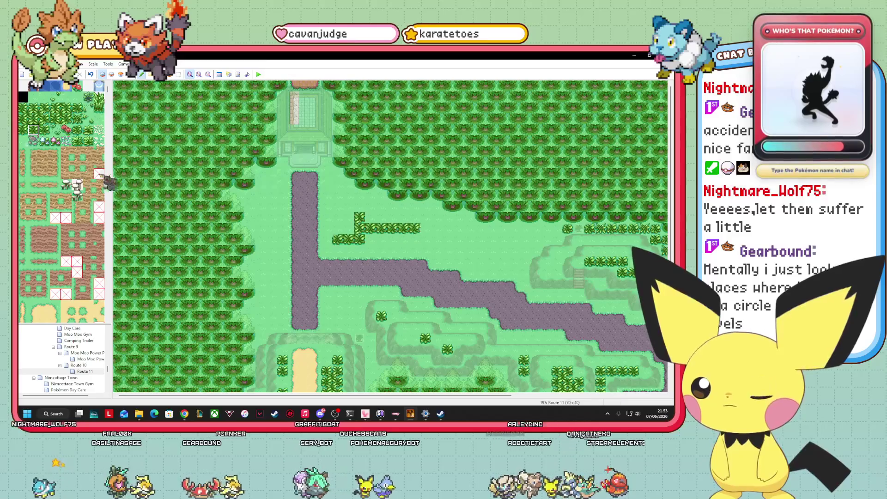
left_click(55, 119)
left_click(426, 228)
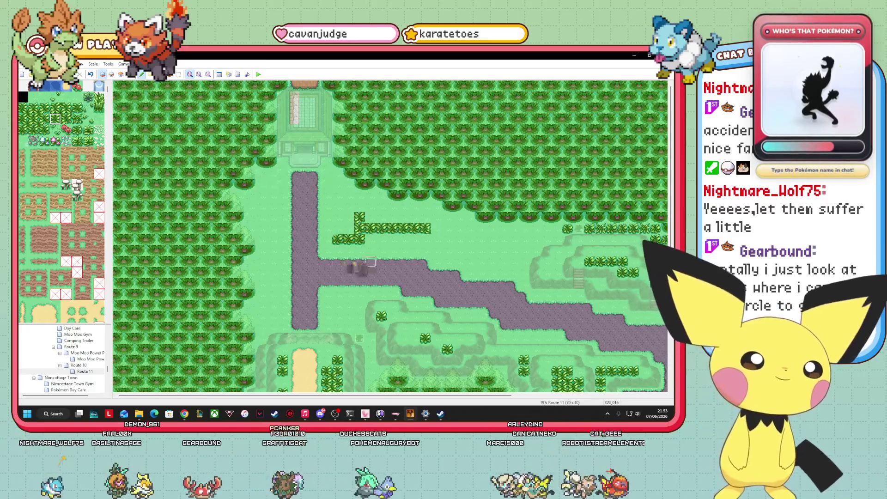
left_click(425, 239)
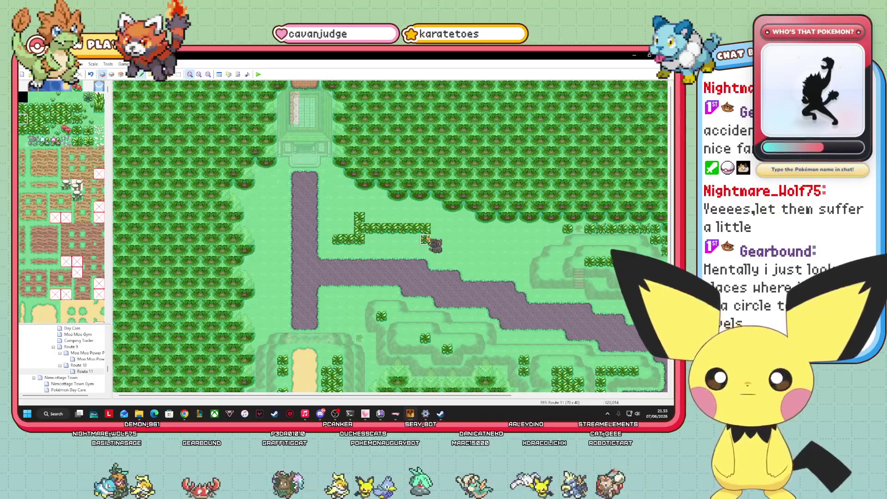
left_click(22, 130)
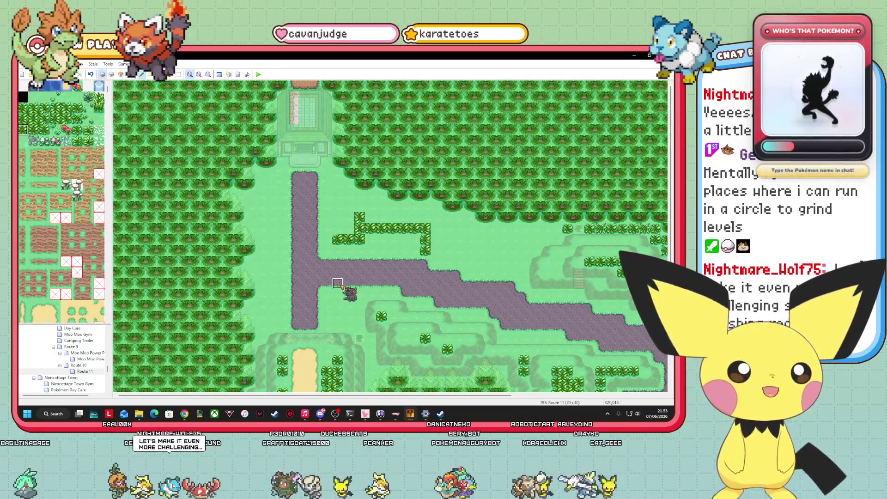
left_click(33, 130)
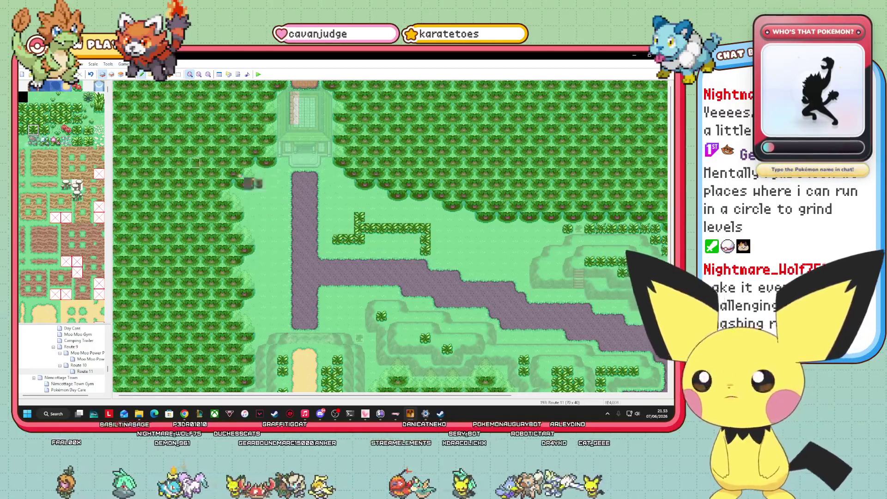
left_click(437, 250)
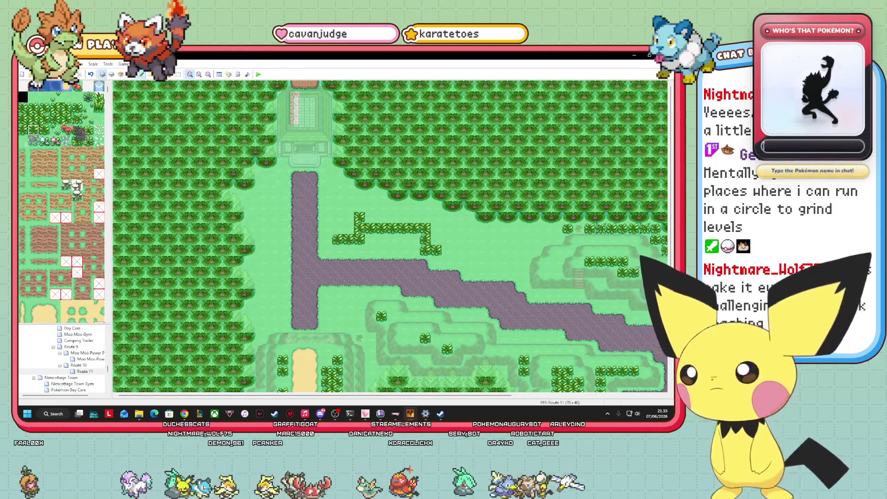
left_click(55, 119)
left_click(447, 250)
- Paint a lower hedge line to the right, then a hedge row running further right
left_click(22, 130)
left_click(447, 262)
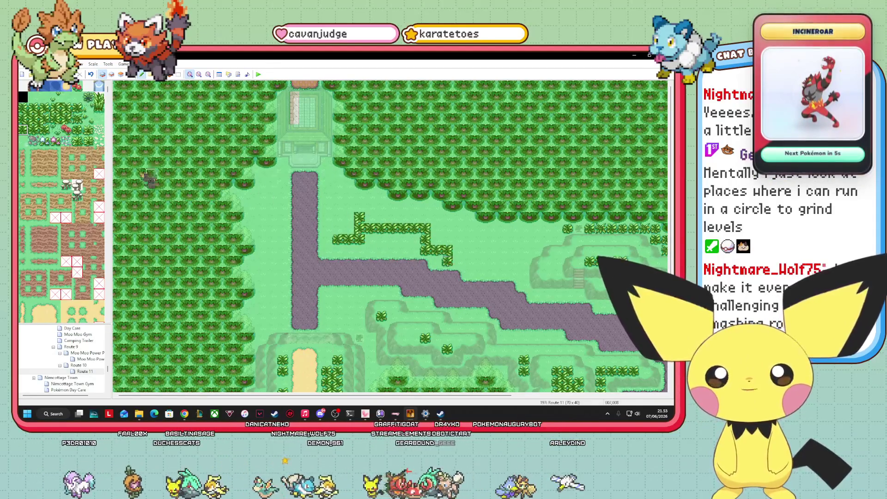
left_click(458, 262)
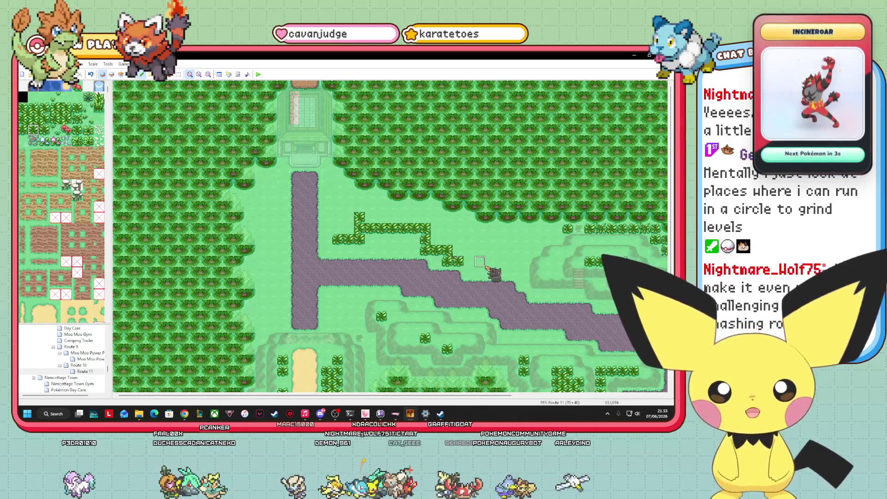
left_click(55, 118)
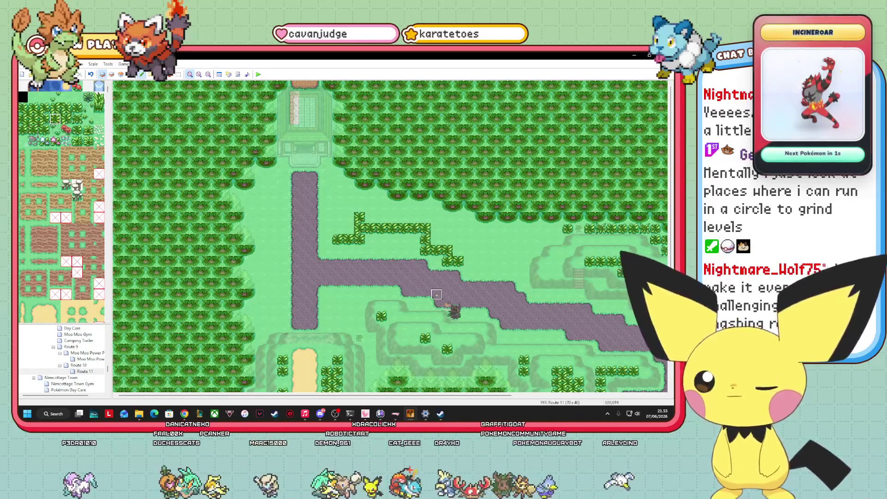
left_click(468, 262)
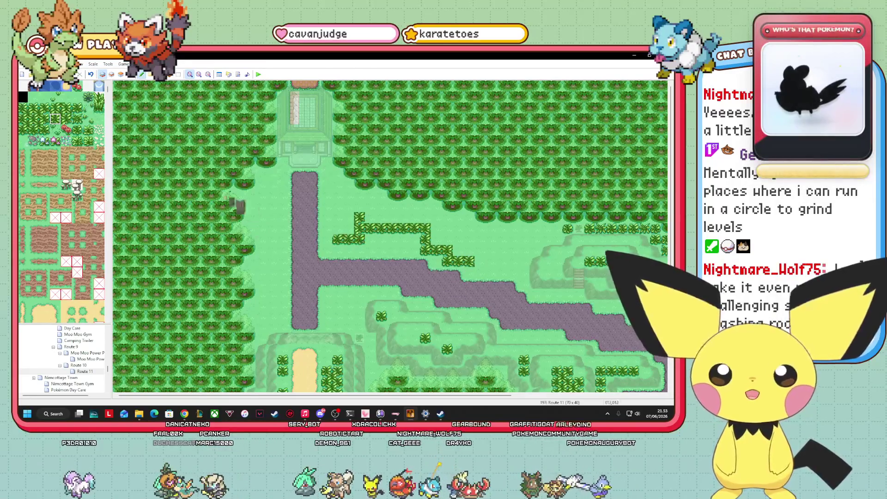
left_click(22, 130)
left_click(469, 273)
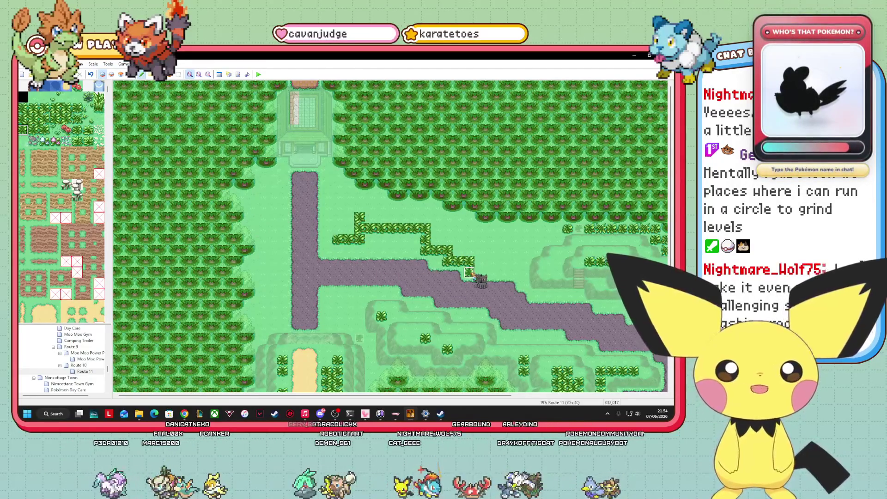
left_click(33, 130)
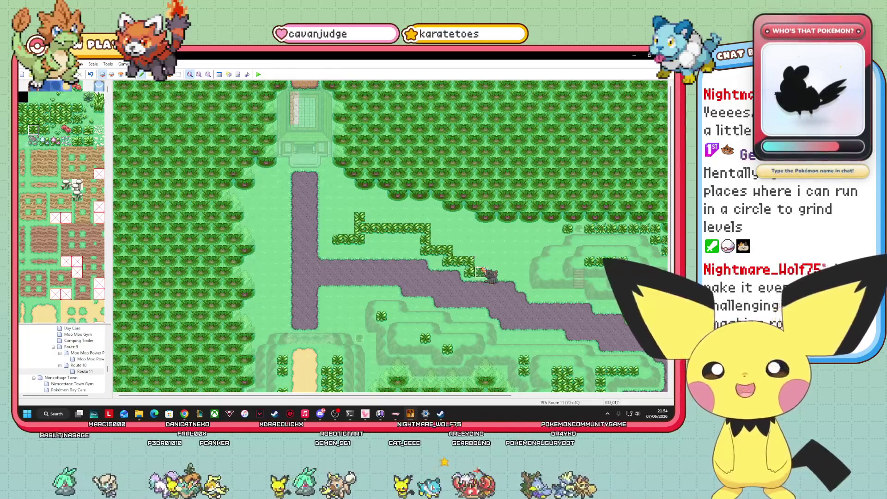
left_click_drag(480, 272, 513, 273)
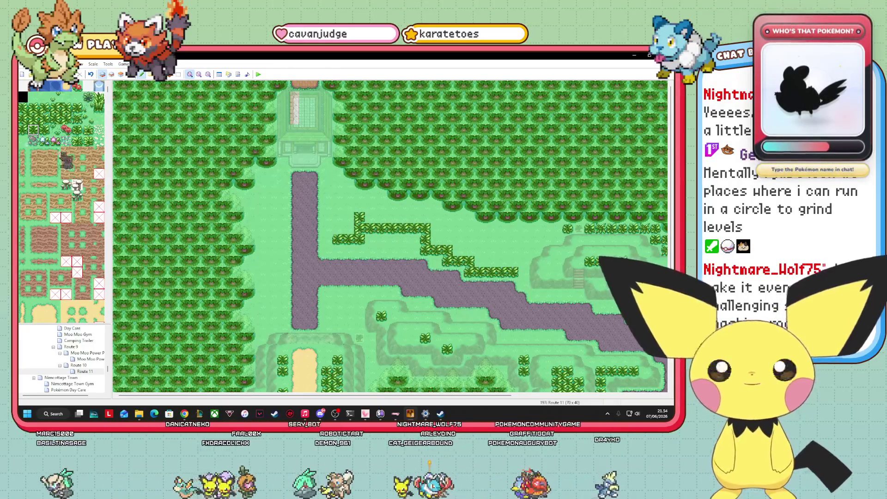
- Paint a column of two-tile hedge pieces down the hedge's right edge
left_click(45, 130)
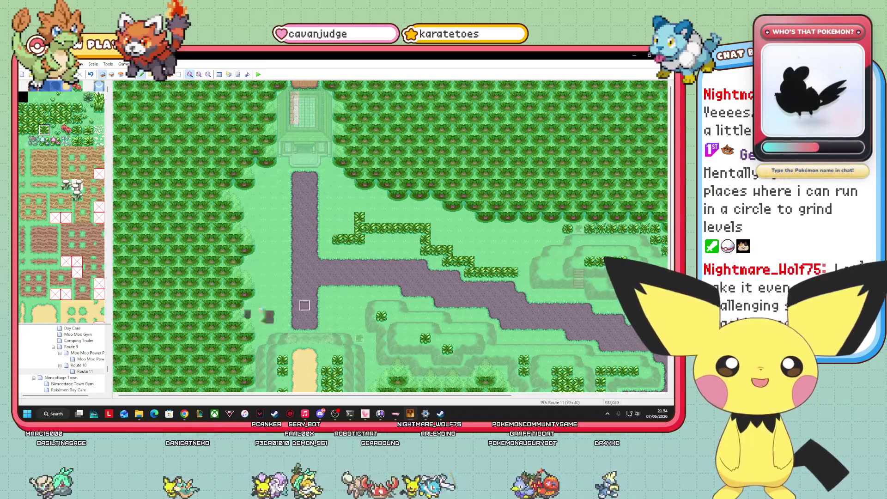
left_click(46, 119)
left_click_drag(44, 108, 45, 119)
left_click(514, 233)
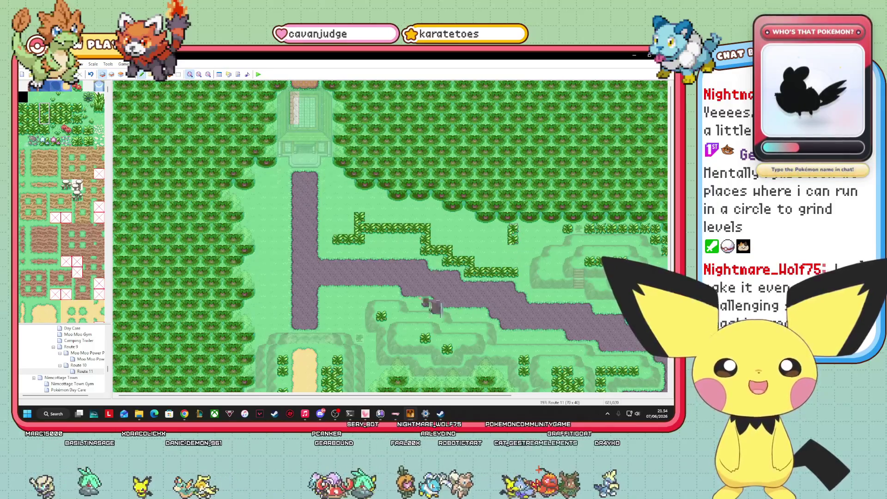
left_click_drag(513, 251, 514, 273)
- Paint the upper hedge row leftward with corner and vertical pieces, filling the gaps
left_click(33, 108)
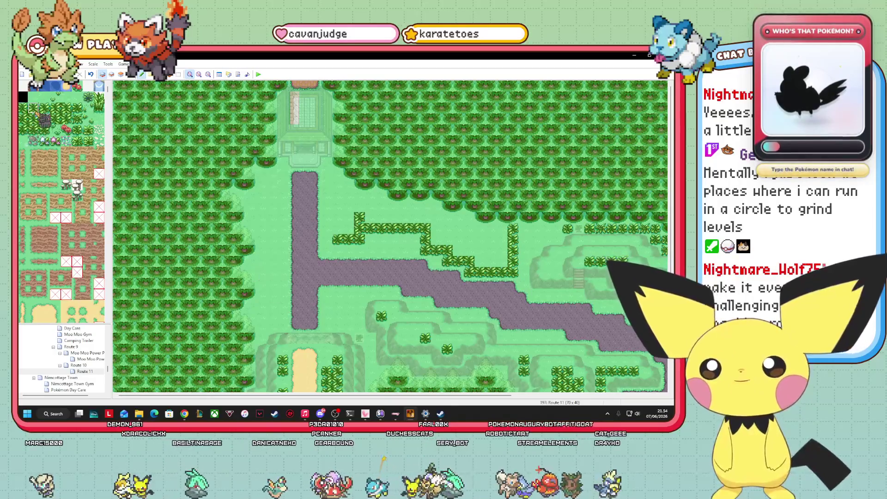
left_click_drag(504, 229, 483, 230)
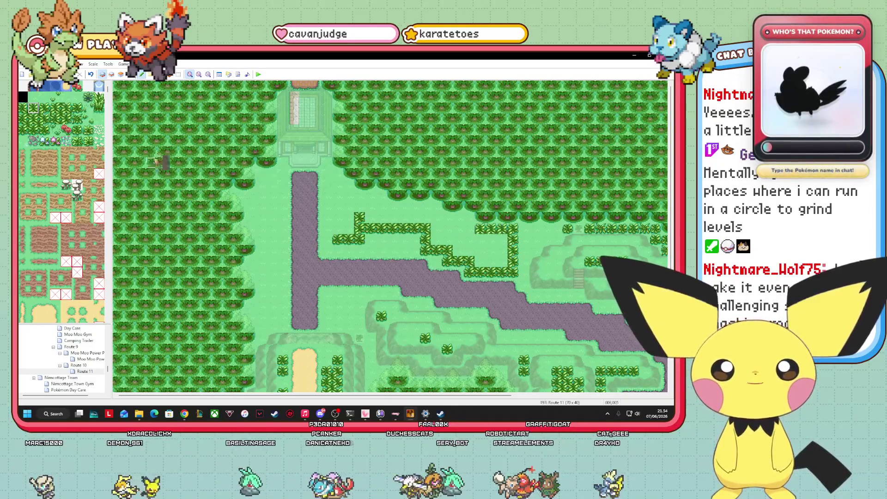
left_click(66, 108)
left_click(469, 229)
left_click(44, 108)
left_click(470, 218)
left_click(33, 107)
left_click_drag(458, 217, 446, 217)
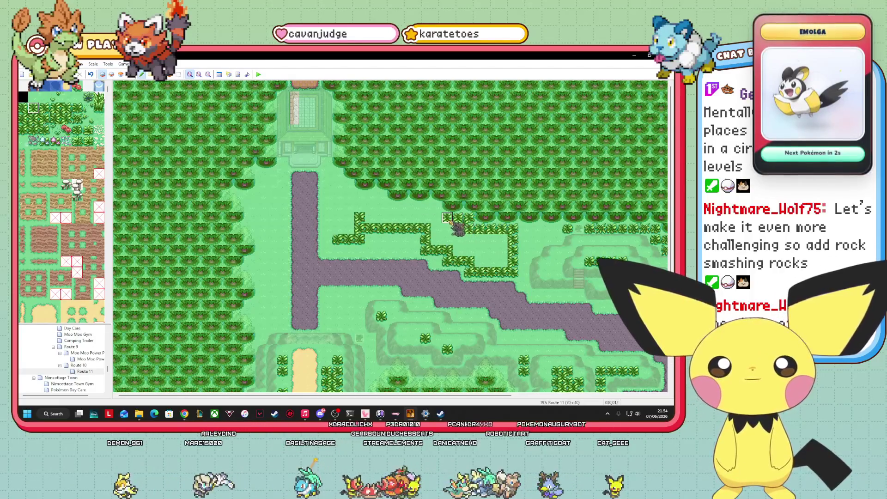
- Extend the upper hedge row leftward across the map, adding corners where it turns
left_click(436, 217)
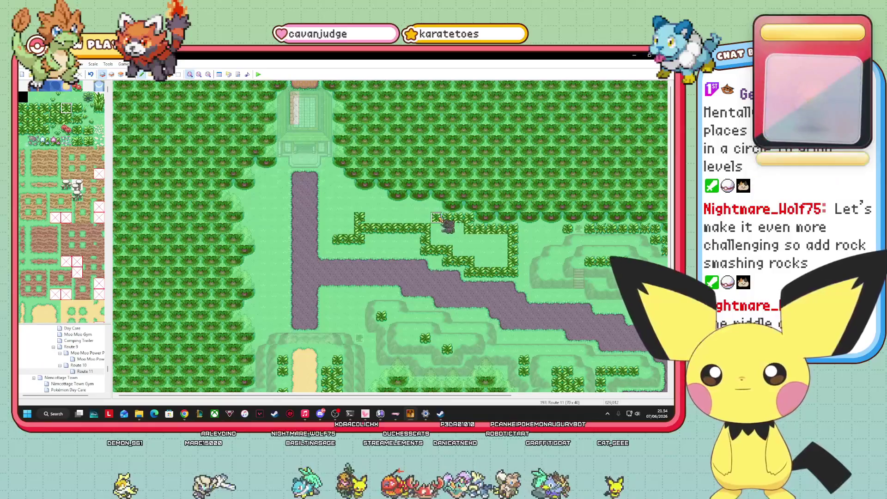
left_click(44, 108)
left_click(437, 207)
left_click(32, 108)
left_click_drag(438, 207, 394, 209)
left_click(66, 107)
left_click(396, 216)
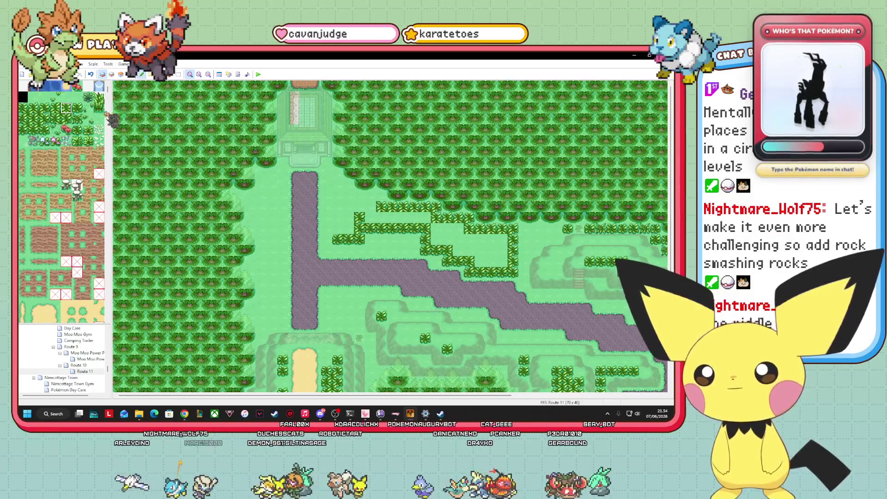
left_click(44, 108)
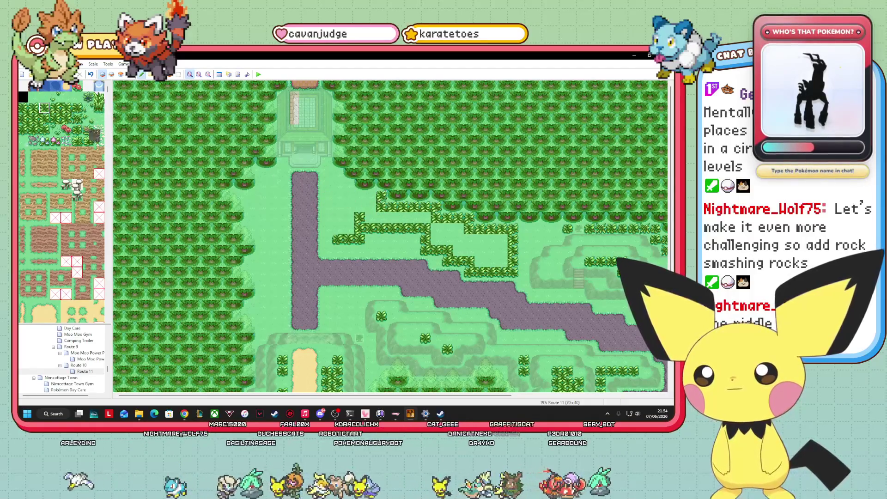
left_click(33, 108)
left_click_drag(382, 196, 359, 195)
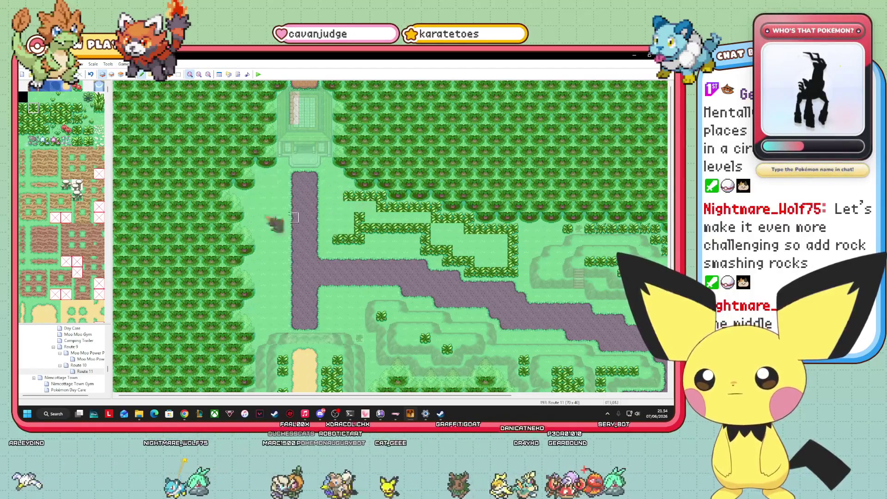
left_click(66, 107)
left_click(349, 196)
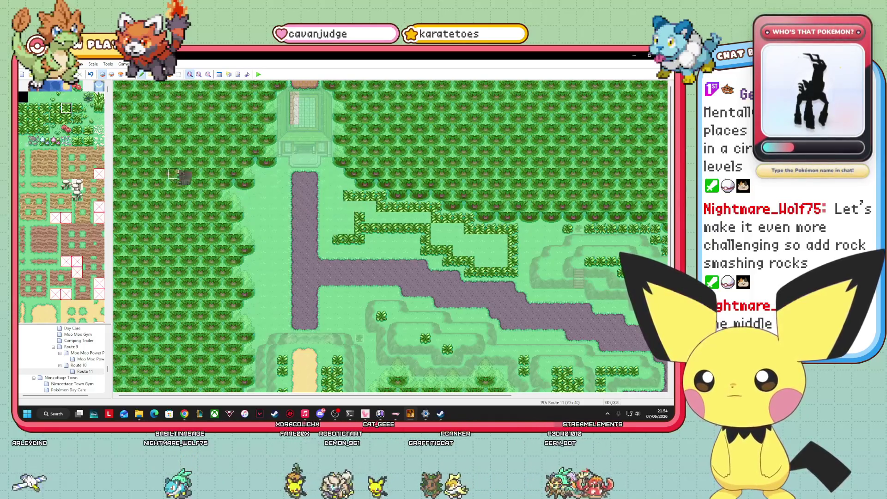
- Draw the left-side hedge line down toward the road, closing the enclosure gaps
left_click(44, 108)
left_click(349, 186)
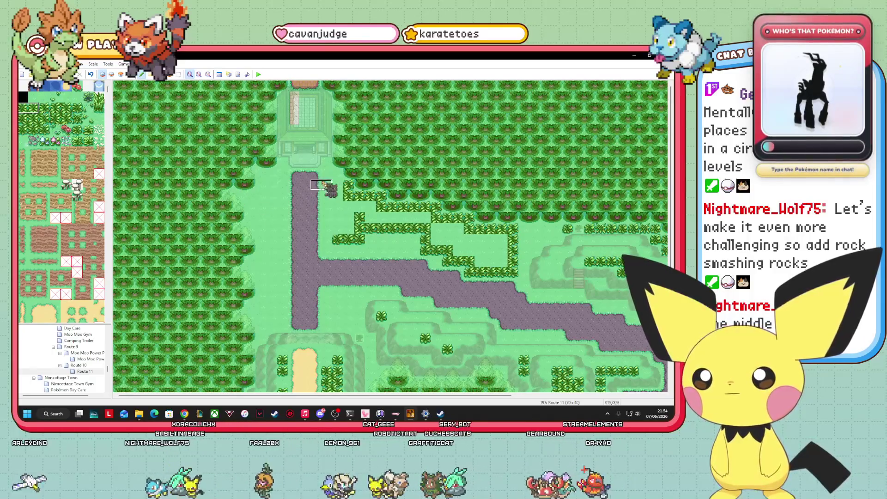
left_click(332, 185)
left_click(23, 119)
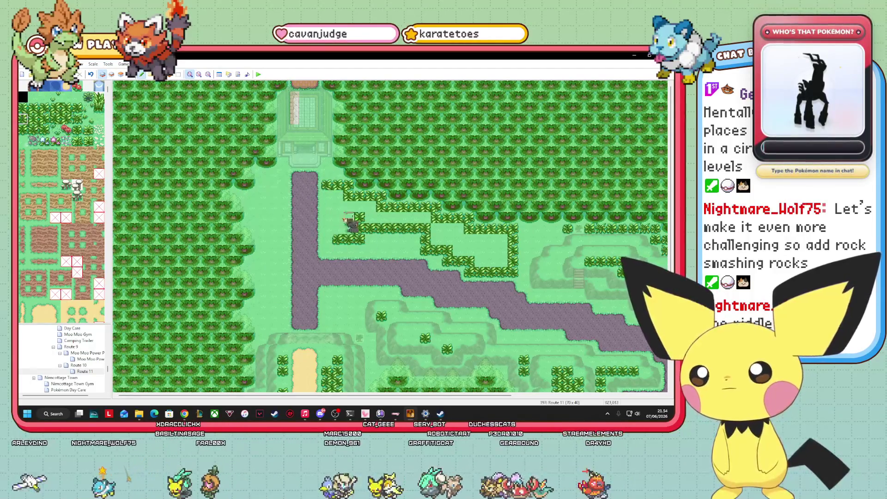
left_click_drag(329, 197, 327, 218)
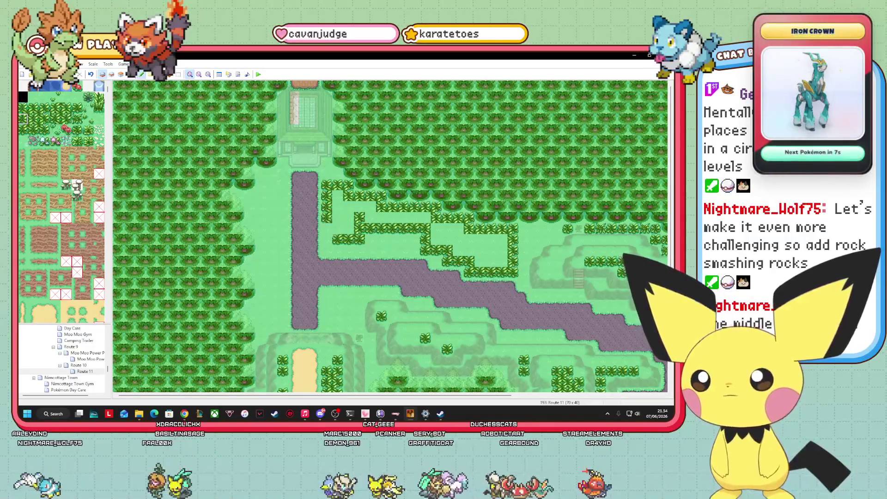
left_click(55, 119)
left_click(338, 218)
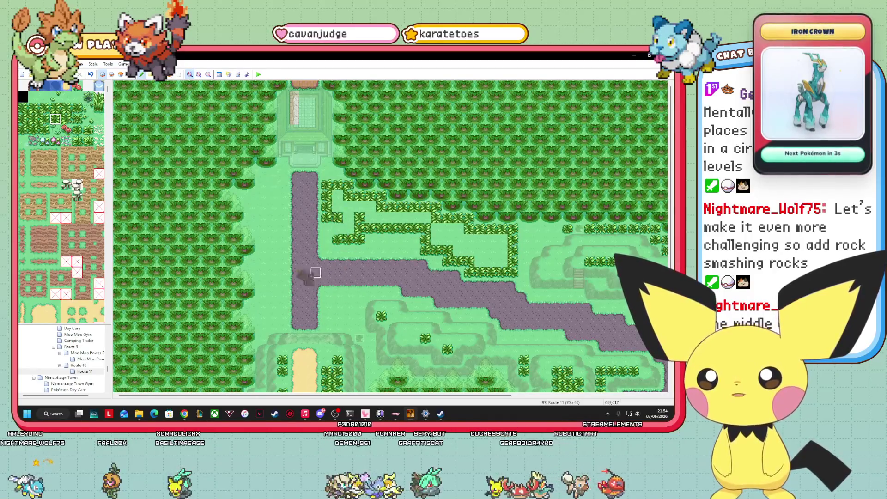
left_click(23, 119)
left_click_drag(360, 240, 346, 227)
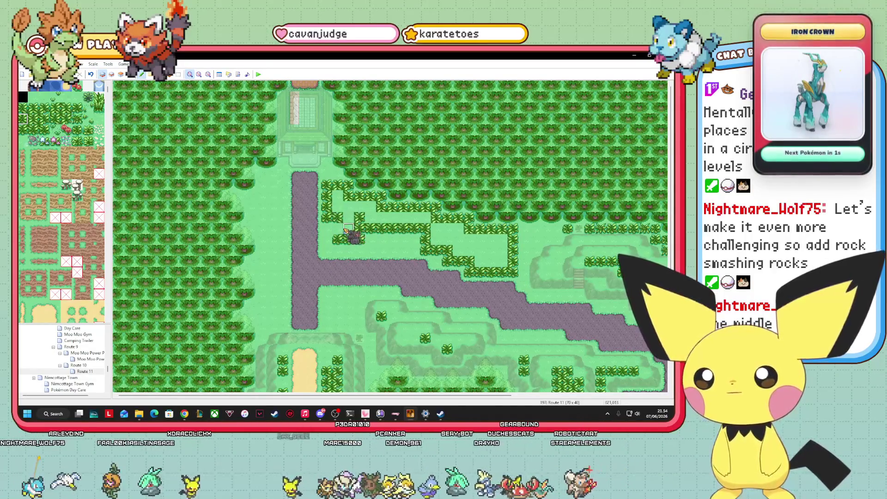
left_click(34, 119)
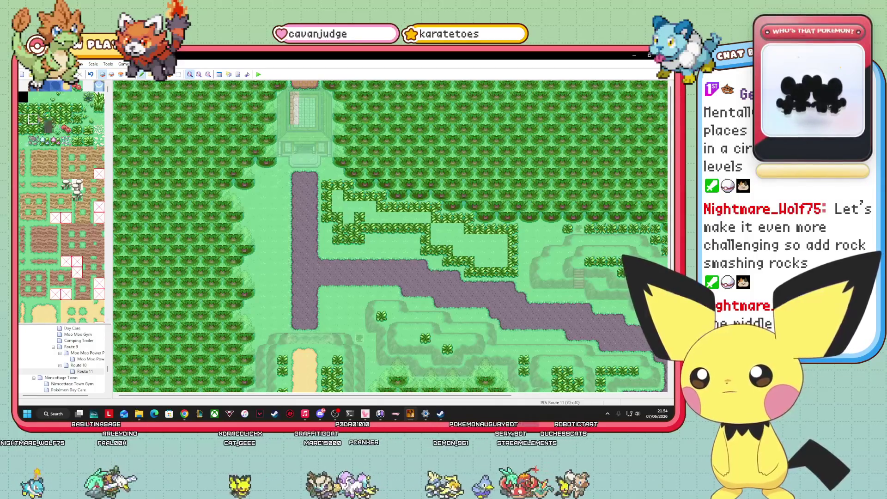
left_click(363, 221)
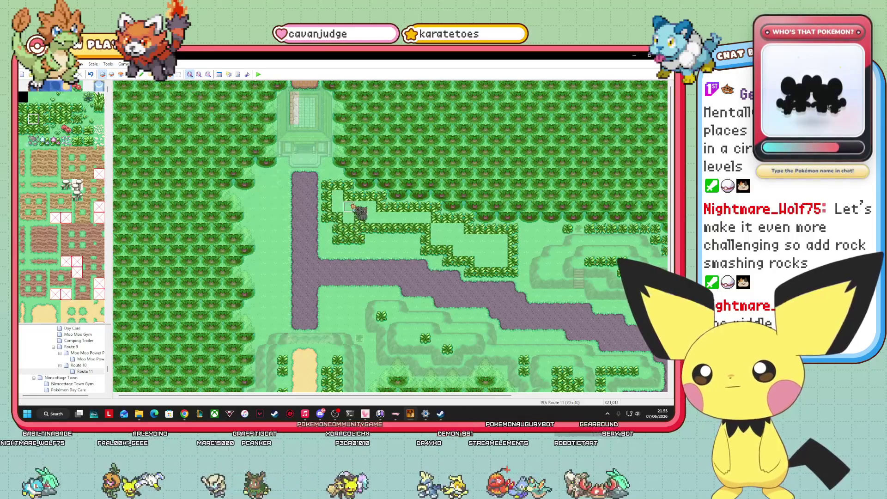
- Fill both hedge-enclosed areas with tall grass
left_click(358, 216)
left_click(492, 257)
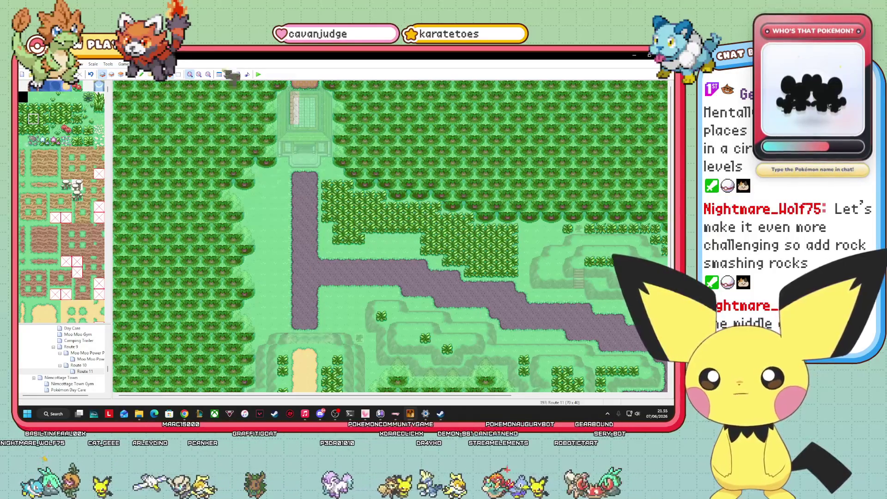
left_click(129, 74)
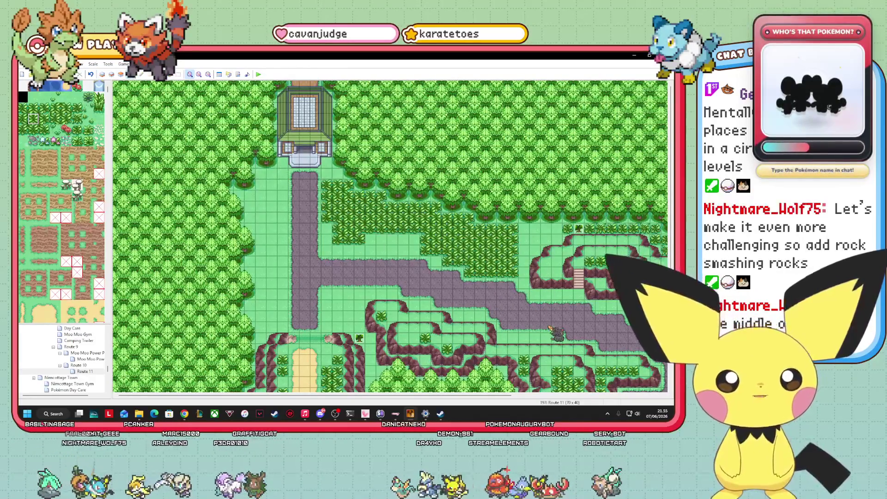
- Find and open the Beach Gem Cave map in the map tree
scroll(75, 208, "down", 5)
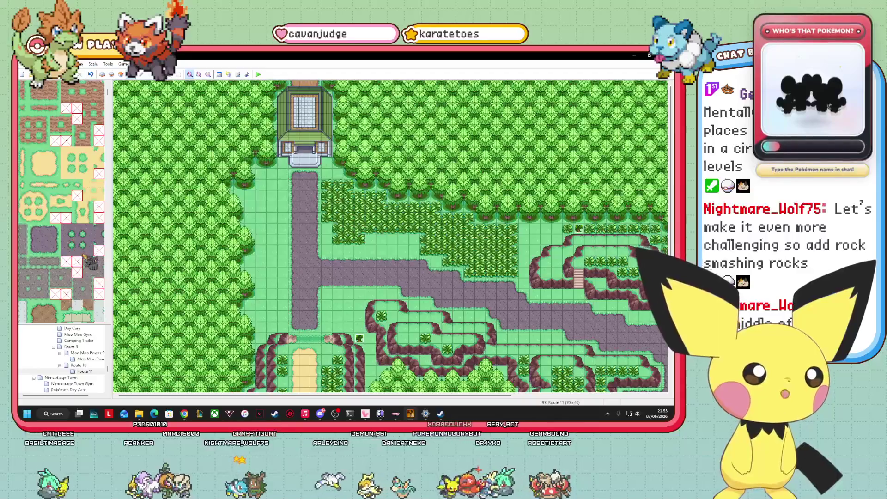
scroll(98, 264, "down", 5)
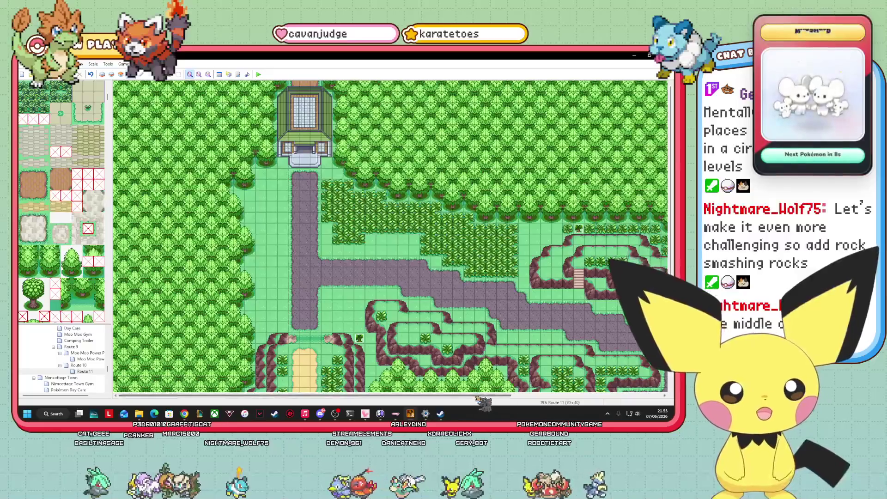
left_click_drag(328, 395, 413, 395)
scroll(388, 236, "down", 3)
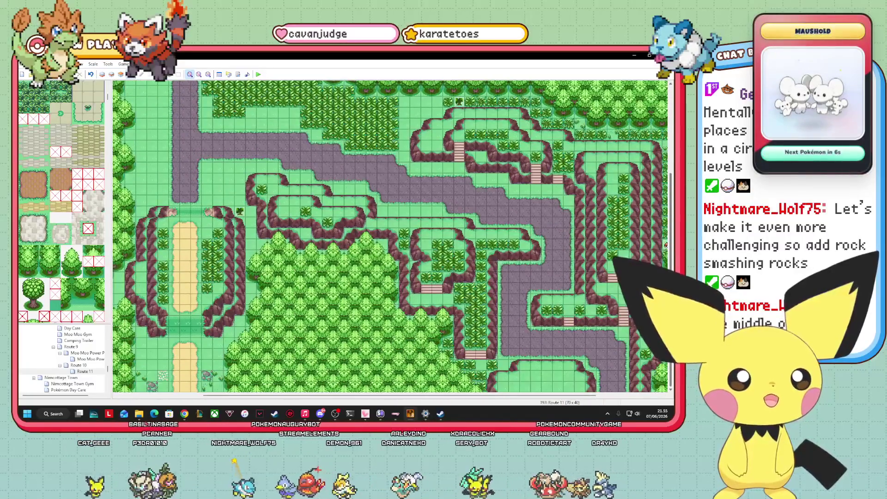
scroll(88, 273, "down", 4)
scroll(88, 273, "down", 3)
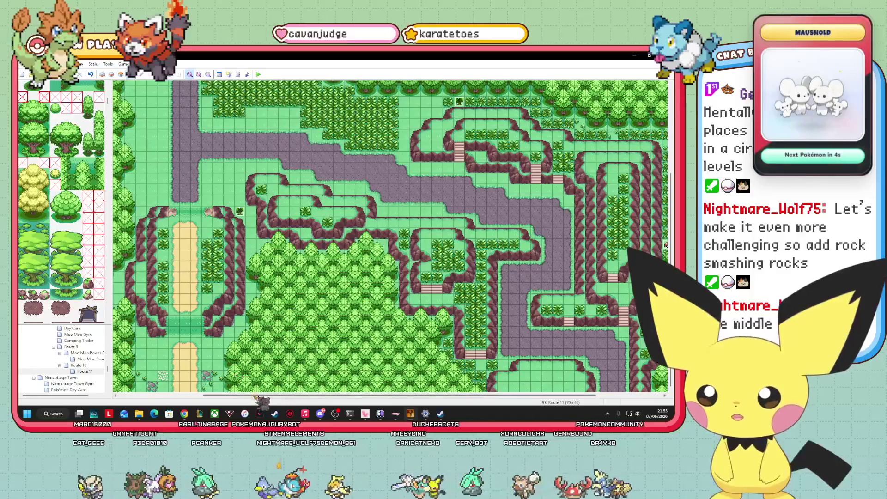
scroll(95, 377, "up", 1)
scroll(95, 378, "up", 3)
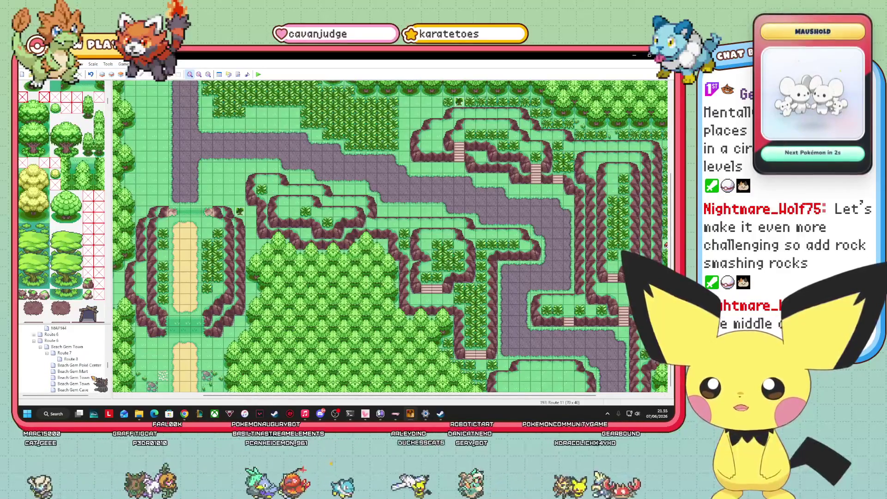
left_click(100, 372)
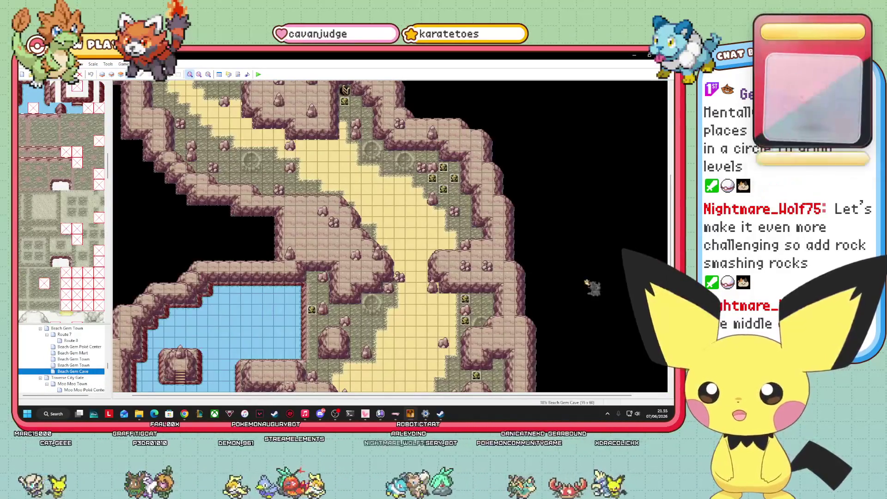
- Copy the SmashRock event and go back to the Route 11 map
right_click(466, 300)
key("Escape")
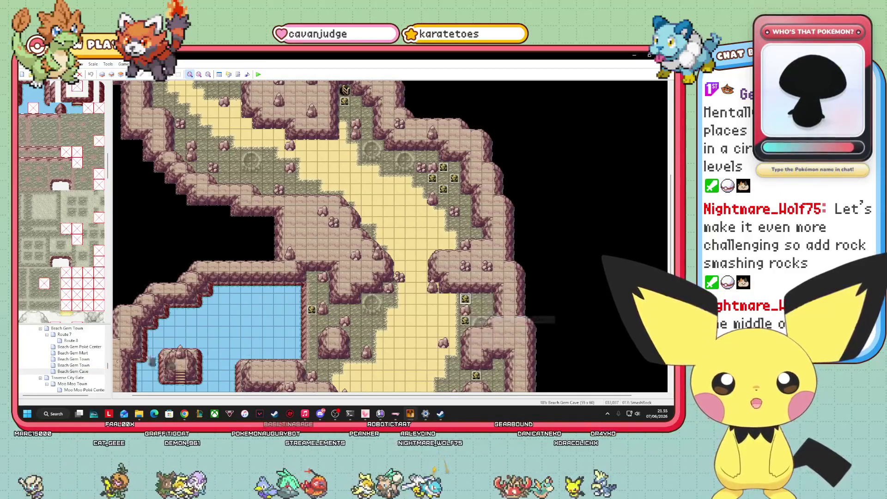
scroll(95, 387, "down", 3)
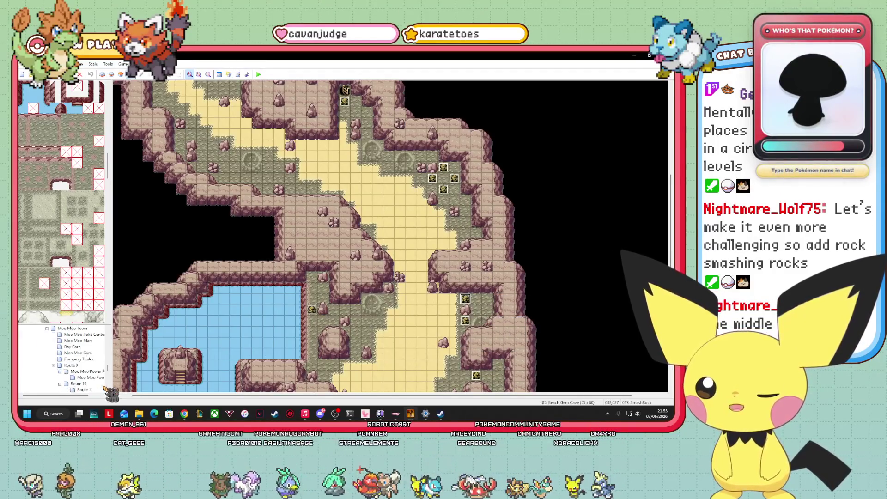
left_click(86, 390)
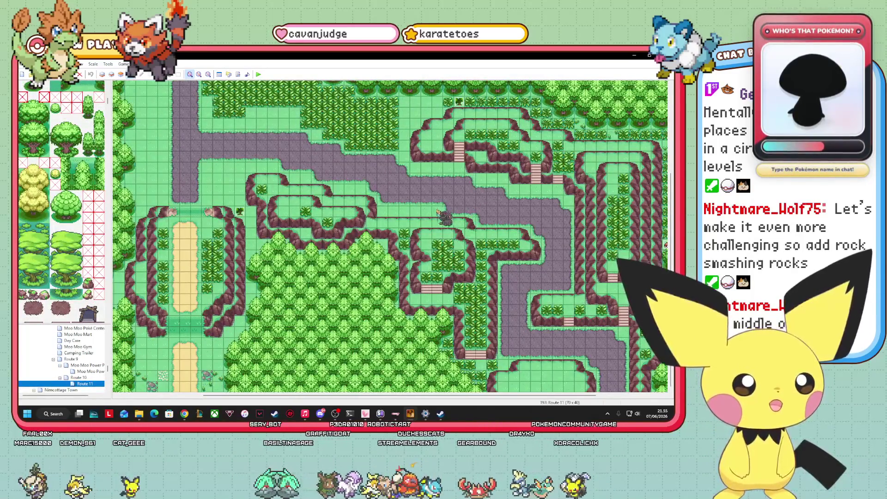
- Paste SmashRock events at several spots along the central and eastern road
right_click(384, 191)
left_click(407, 217)
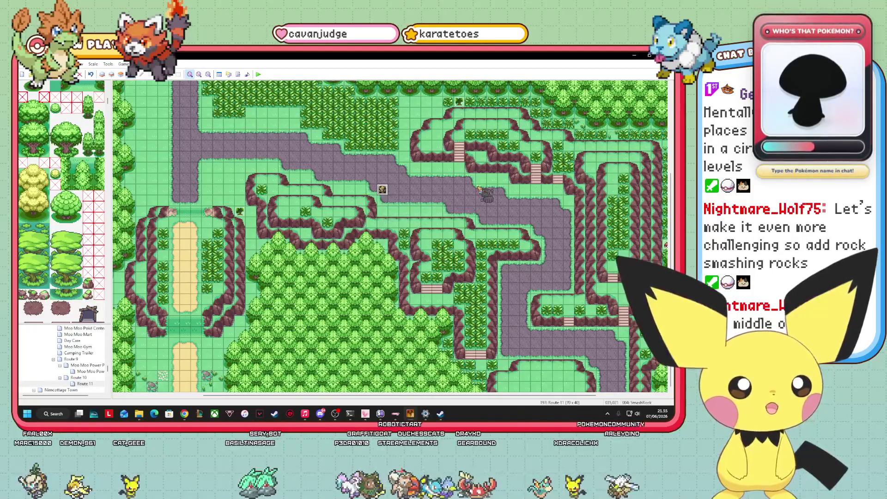
right_click(425, 171)
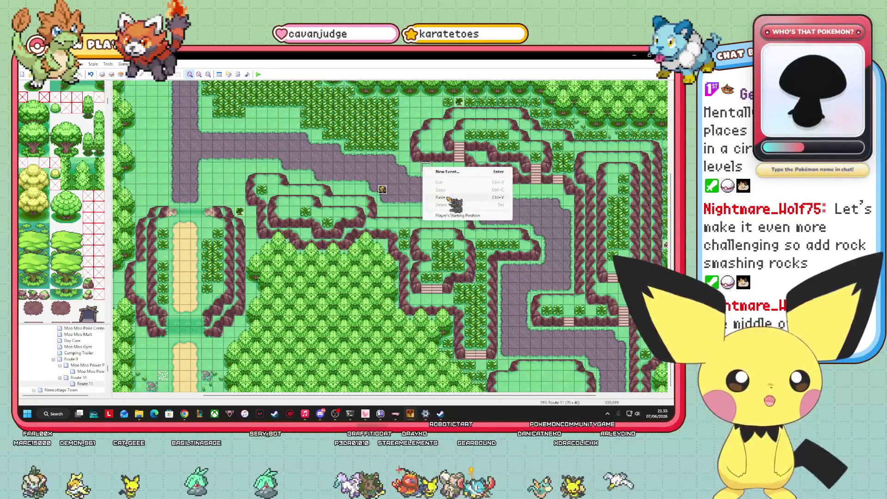
left_click(480, 216)
right_click(482, 223)
left_click(493, 253)
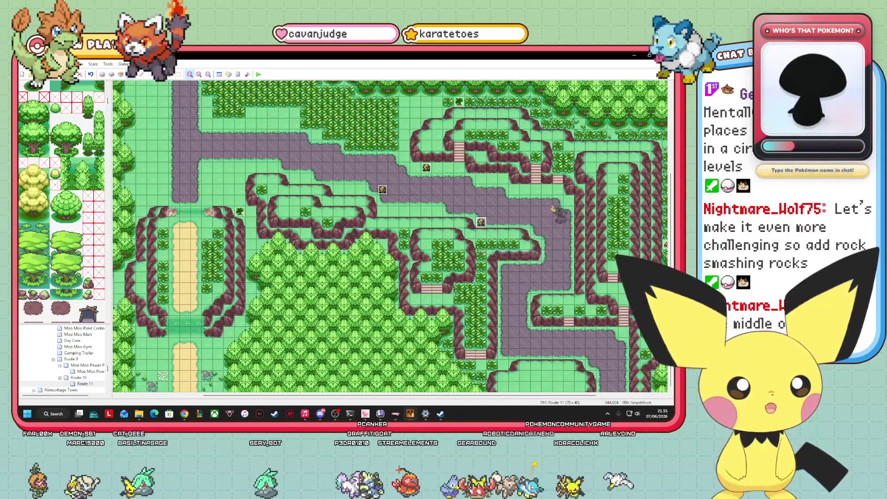
right_click(546, 189)
left_click(561, 218)
right_click(504, 179)
left_click(537, 208)
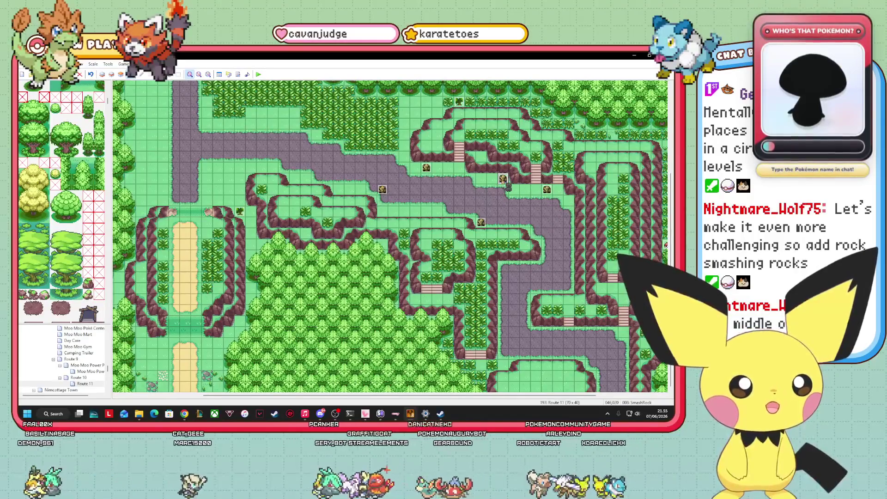
left_click_drag(487, 181, 482, 179)
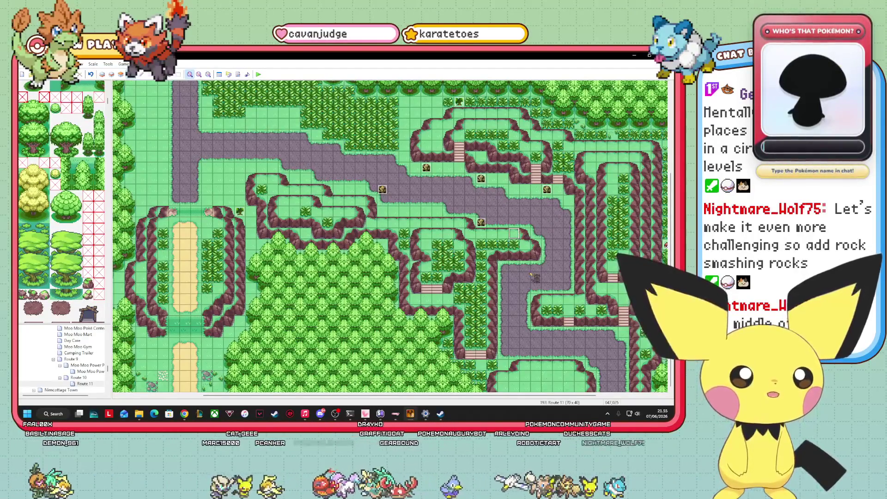
right_click(564, 221)
left_click(602, 253)
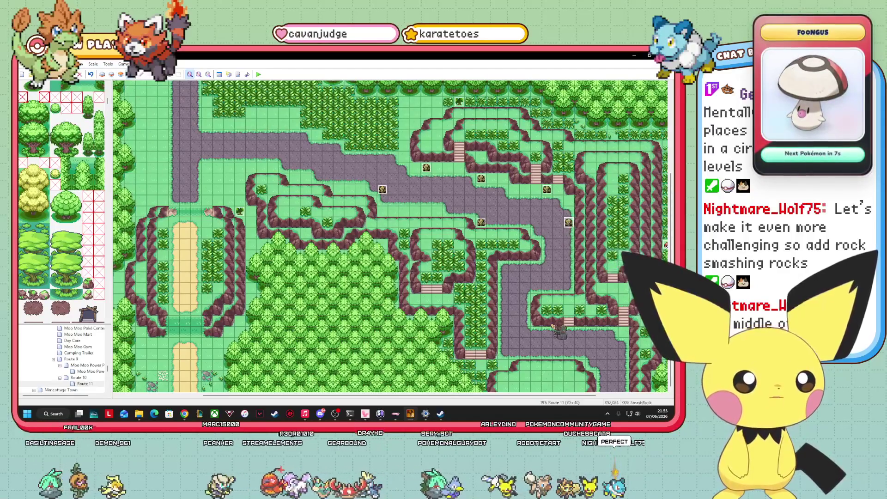
right_click(503, 265)
left_click(522, 295)
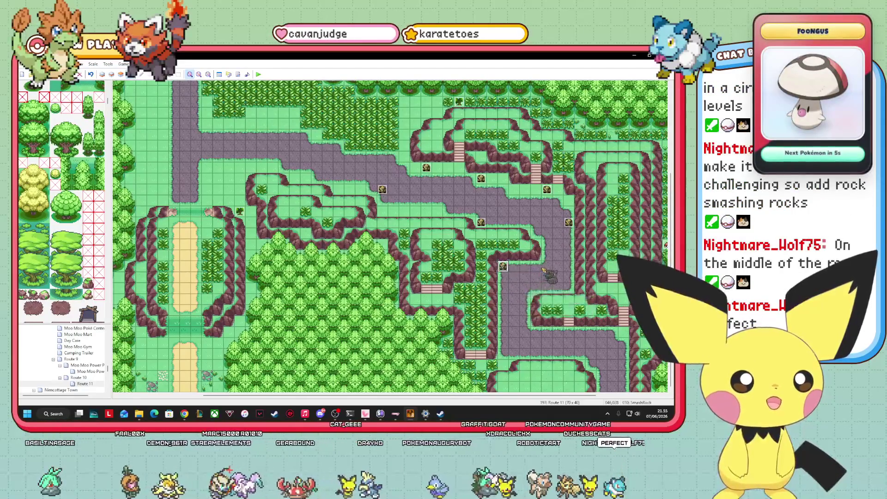
right_click(547, 266)
left_click(562, 296)
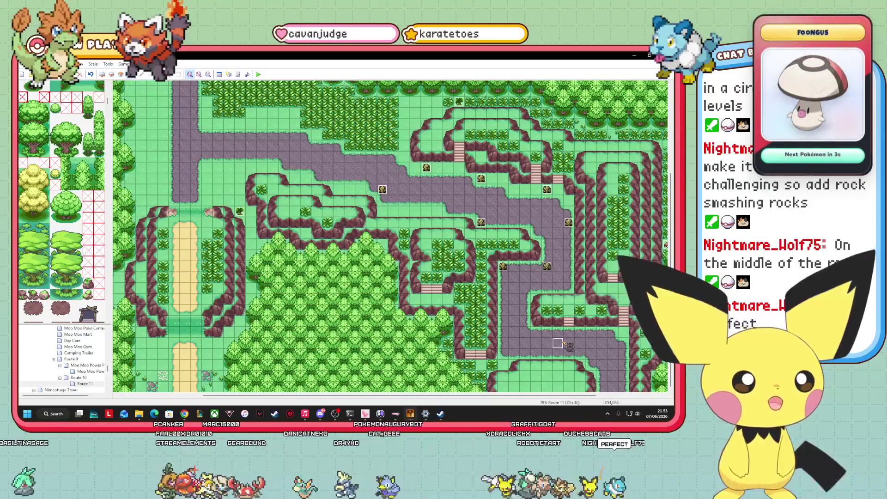
- Paste more SmashRock events on the upper-left road and the lower road
right_click(301, 173)
left_click(333, 203)
right_click(223, 161)
left_click(245, 191)
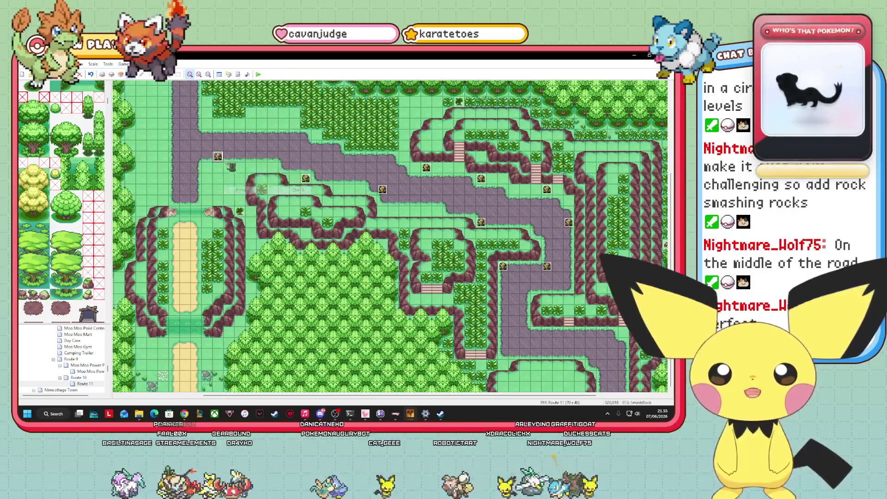
right_click(152, 113)
left_click(174, 143)
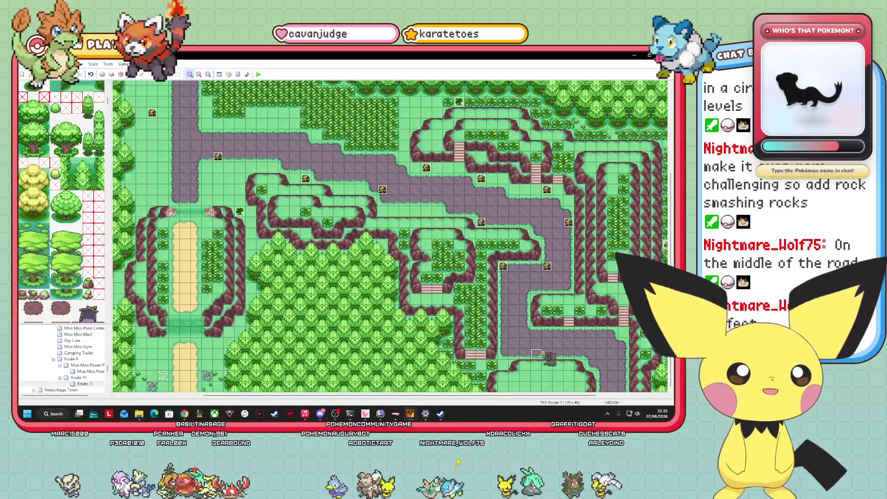
right_click(540, 353)
left_click(578, 381)
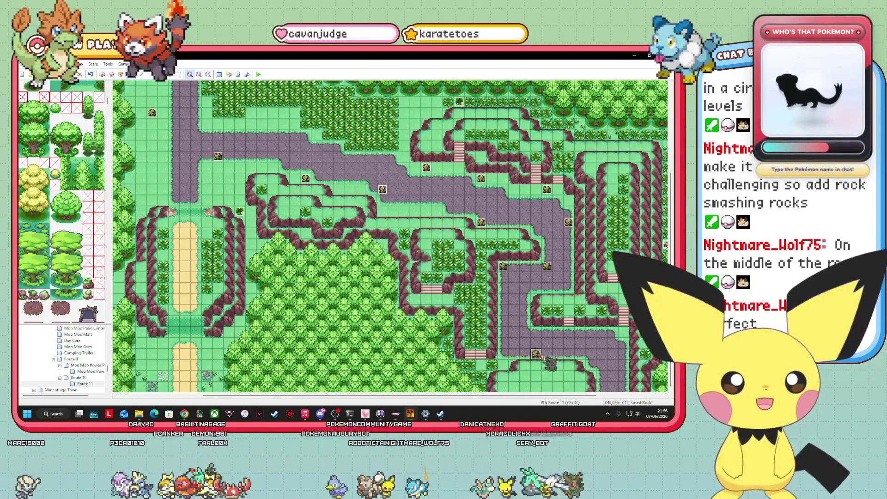
right_click(616, 354)
left_click(602, 370)
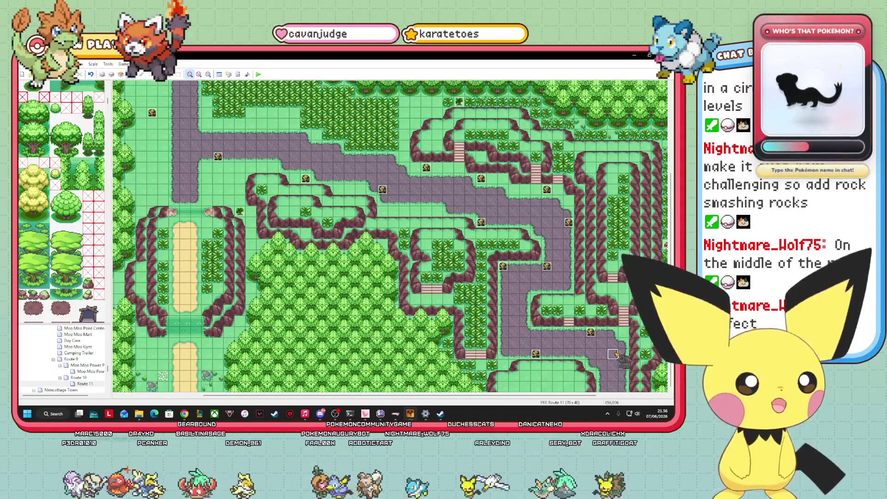
right_click(591, 366)
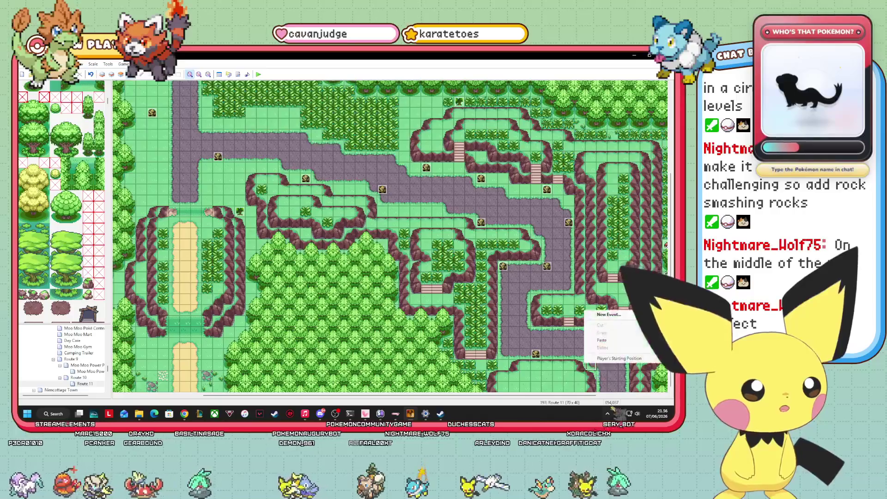
left_click(617, 341)
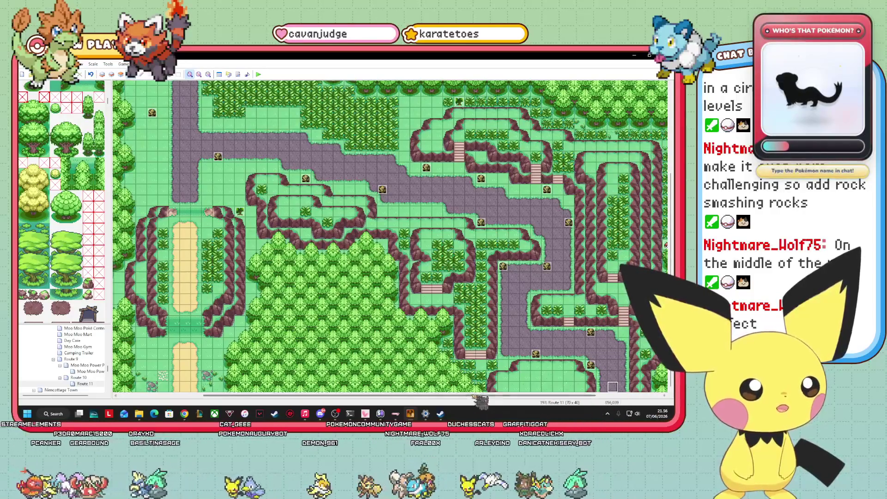
- Add further SmashRock events on the lower eastern road and the upper road
scroll(596, 398, "right", 3)
right_click(529, 386)
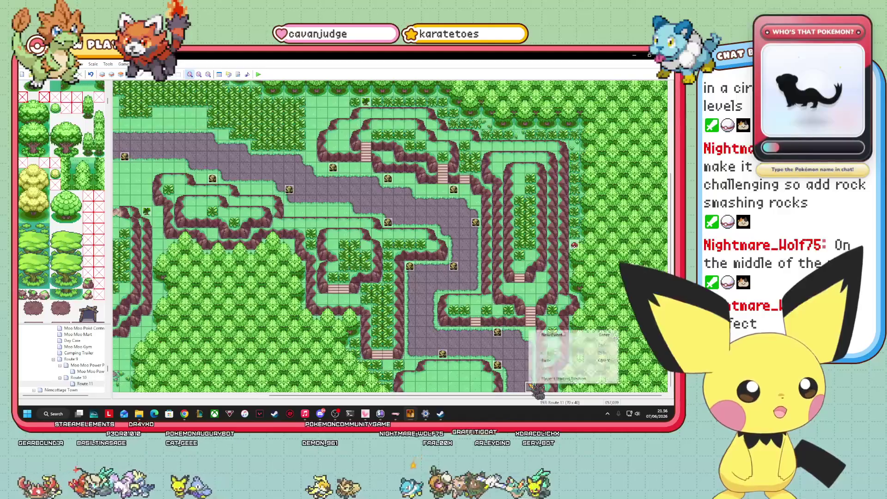
left_click(558, 360)
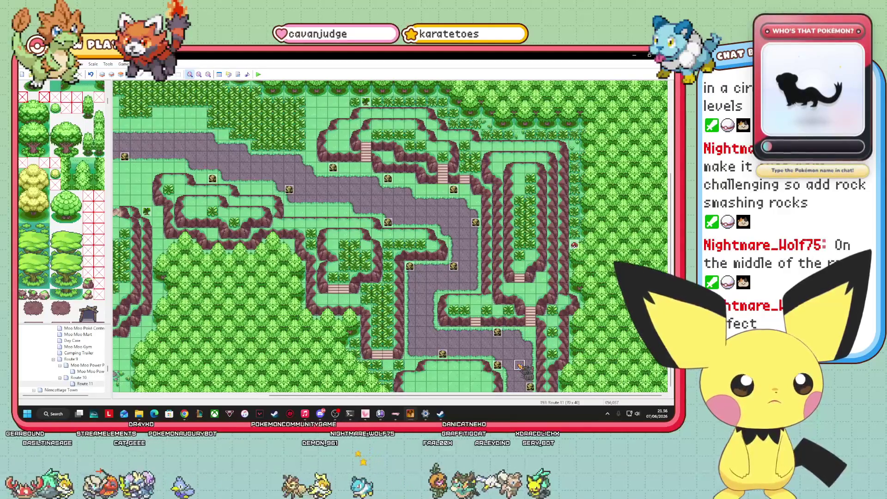
right_click(553, 342)
left_click(580, 367)
right_click(509, 288)
left_click(536, 313)
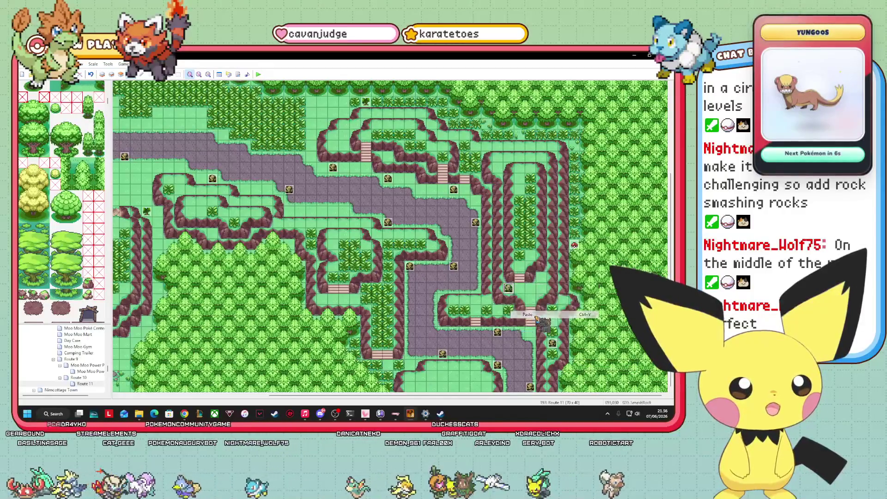
right_click(331, 146)
left_click(346, 174)
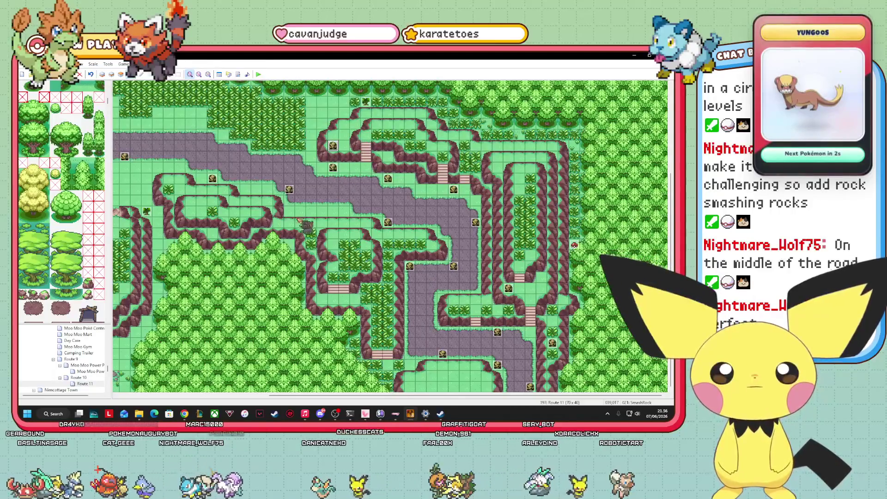
left_click(121, 74)
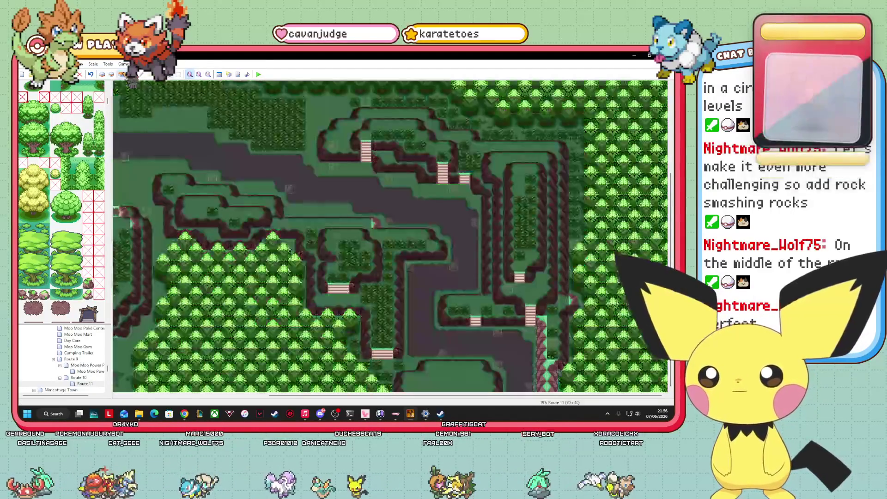
- Try a pink brick fill at the top of the map, then undo it
left_click(130, 74)
left_click_drag(462, 395, 311, 395)
scroll(61, 201, "down", 5)
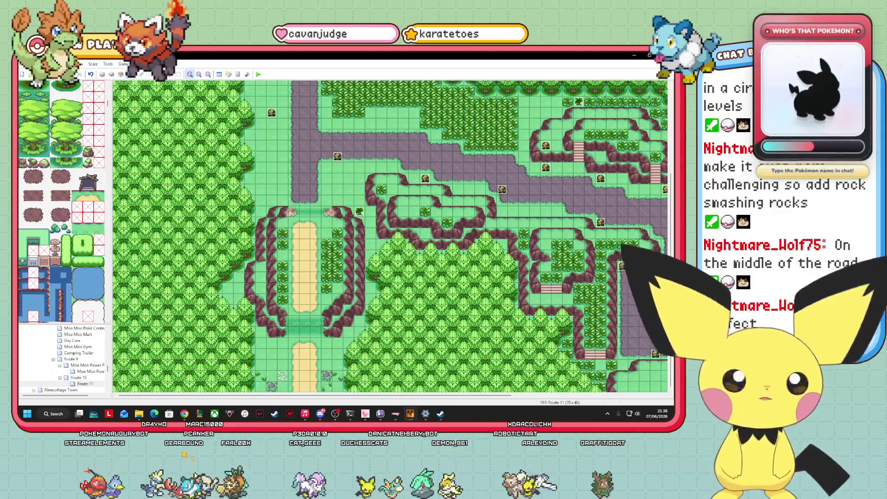
scroll(399, 238, "up", 4)
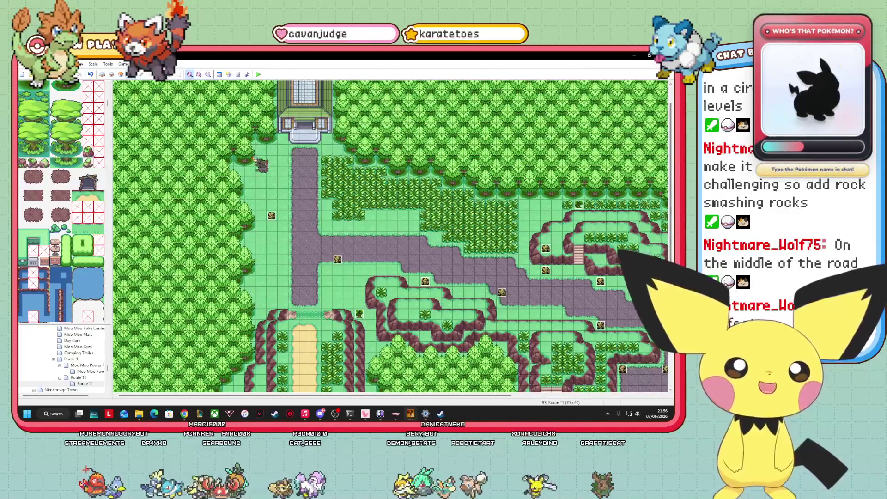
left_click(121, 73)
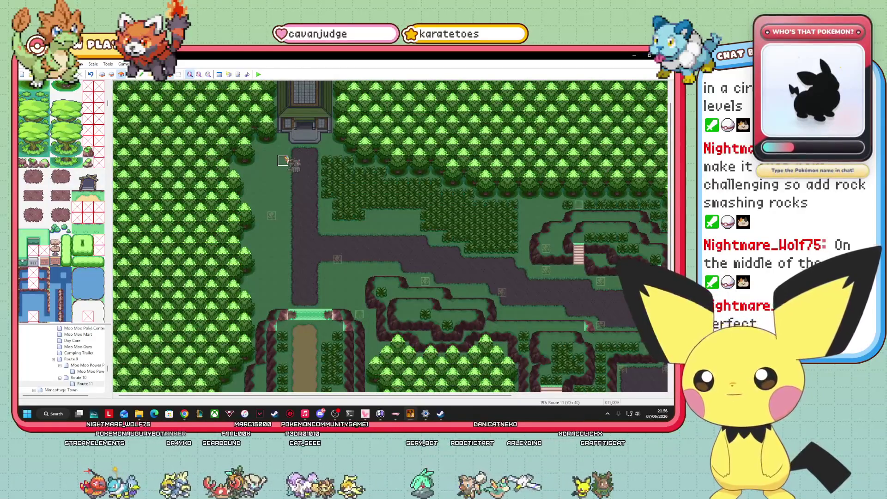
left_click(283, 160)
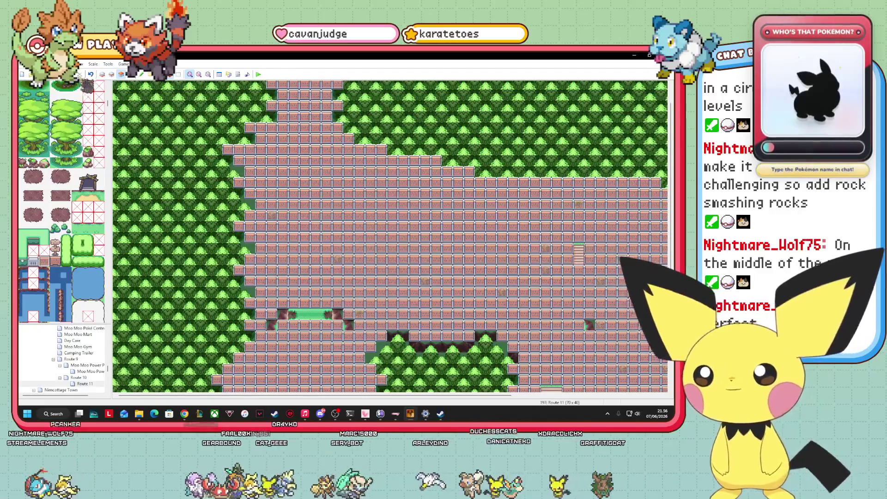
left_click(91, 74)
- Move the character event down onto the road junction
left_click(112, 74)
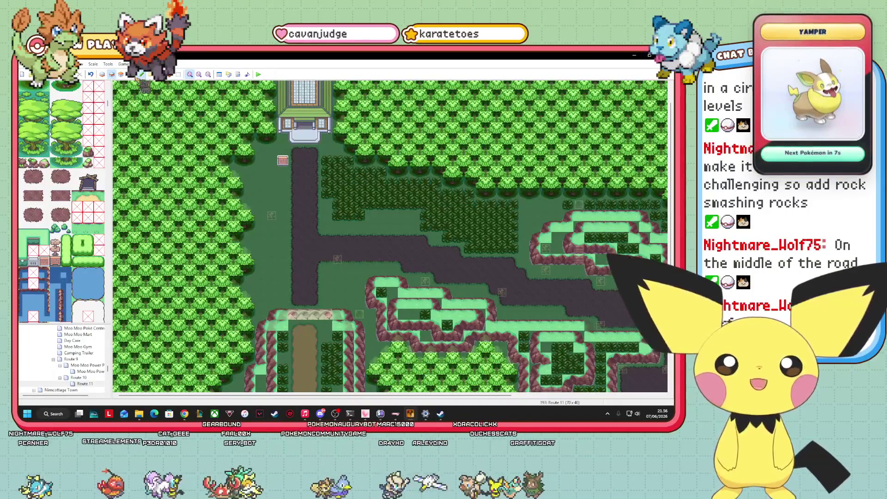
left_click(134, 74)
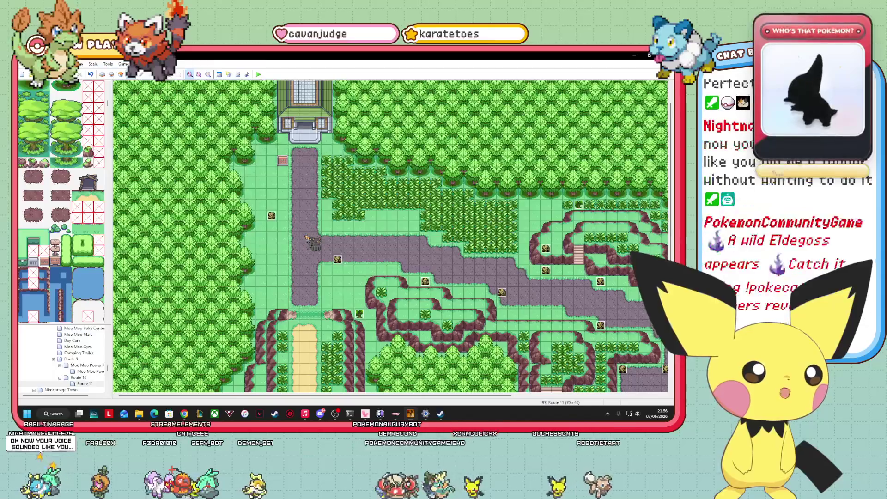
left_click_drag(306, 238, 292, 248)
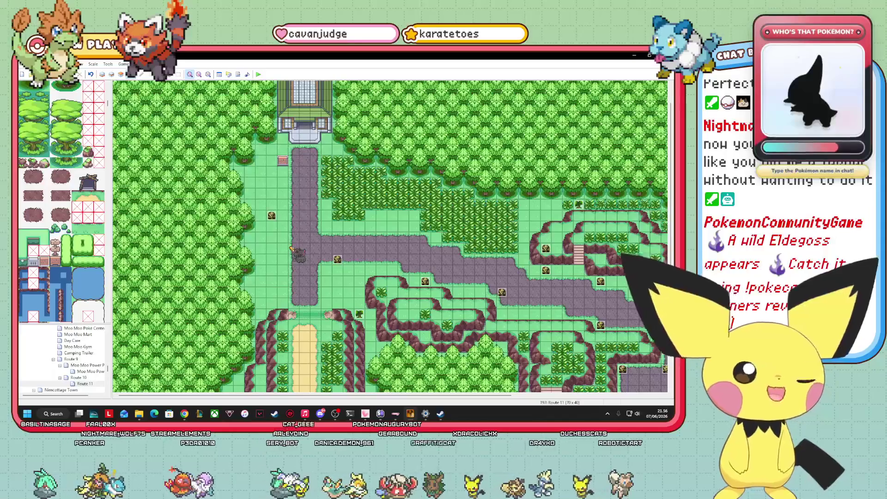
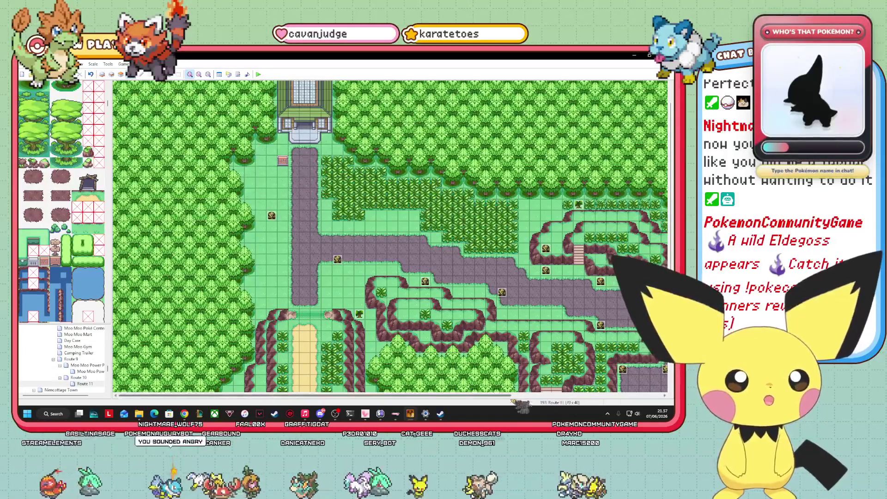
- Switch to tile painting and place bush tiles along the map's bottom edge
left_click_drag(498, 397, 642, 397)
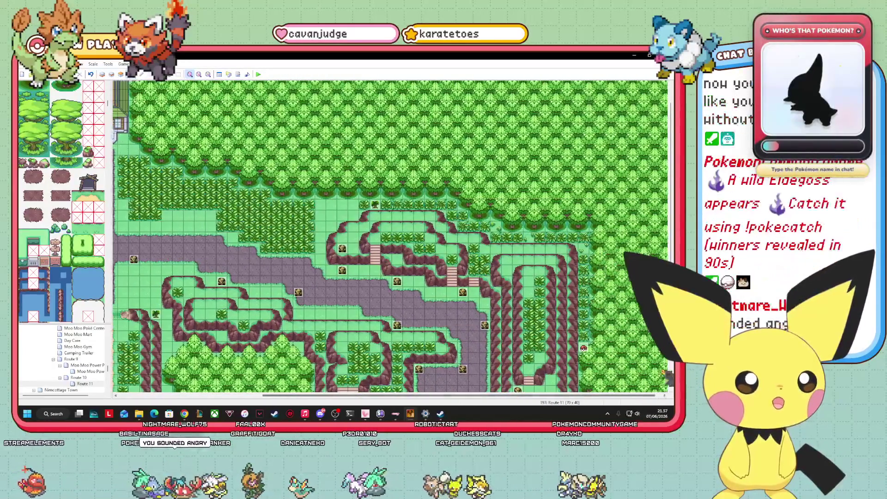
scroll(390, 236, "down", 5)
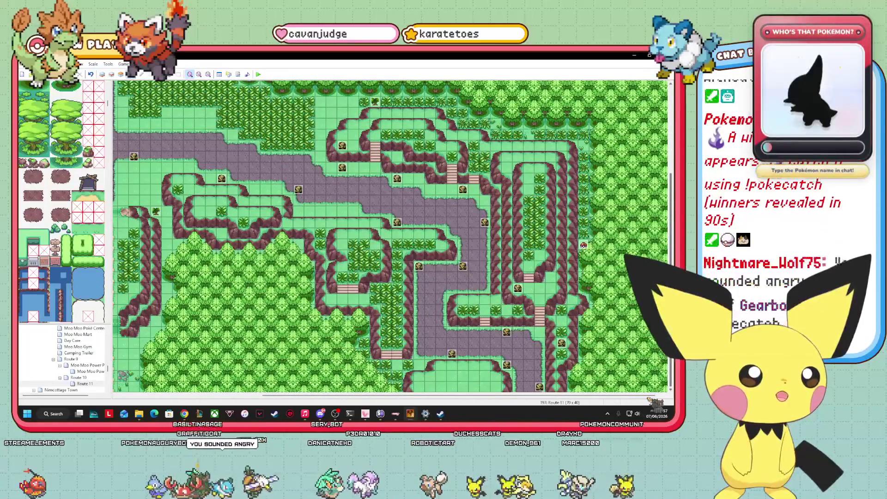
scroll(46, 184, "down", 10)
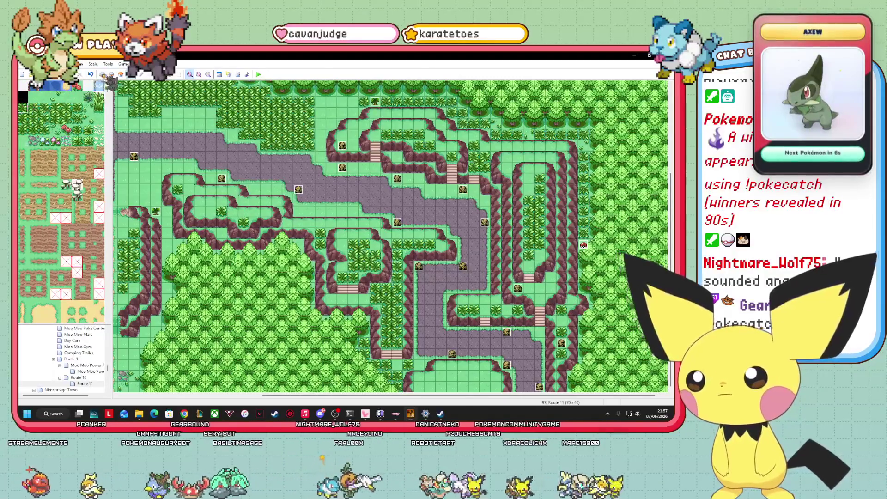
left_click(111, 74)
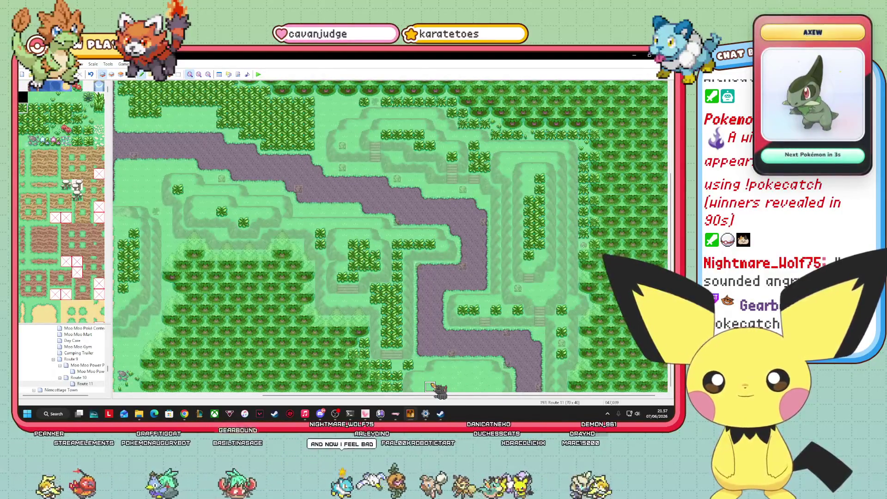
left_click(441, 377)
left_click(33, 108)
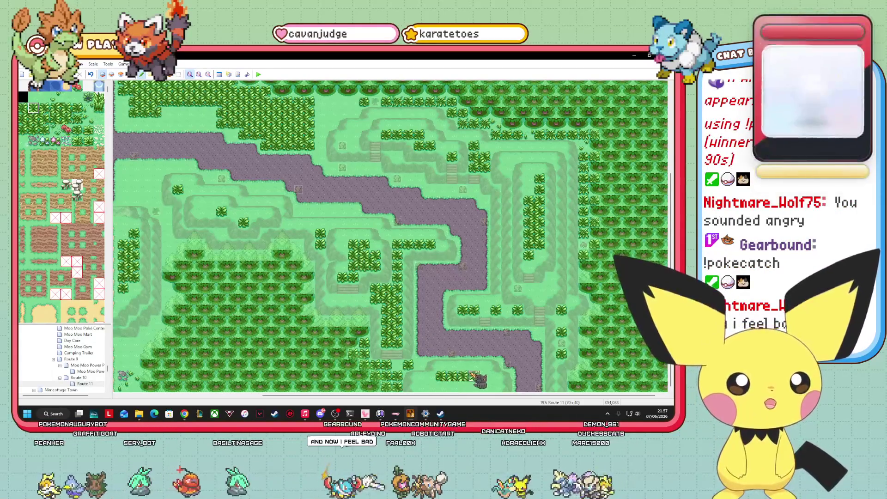
- Paint more bush variants along the bottom edge, then check the Windows calendar
left_click(44, 107)
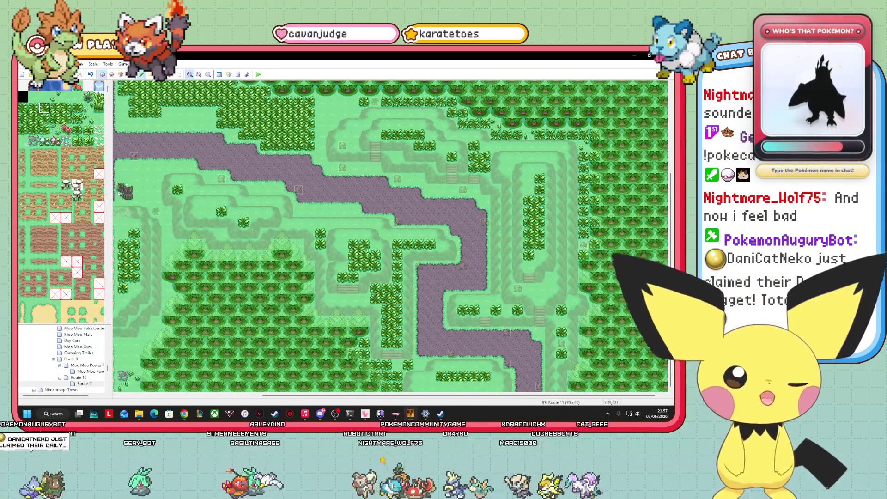
left_click(44, 118)
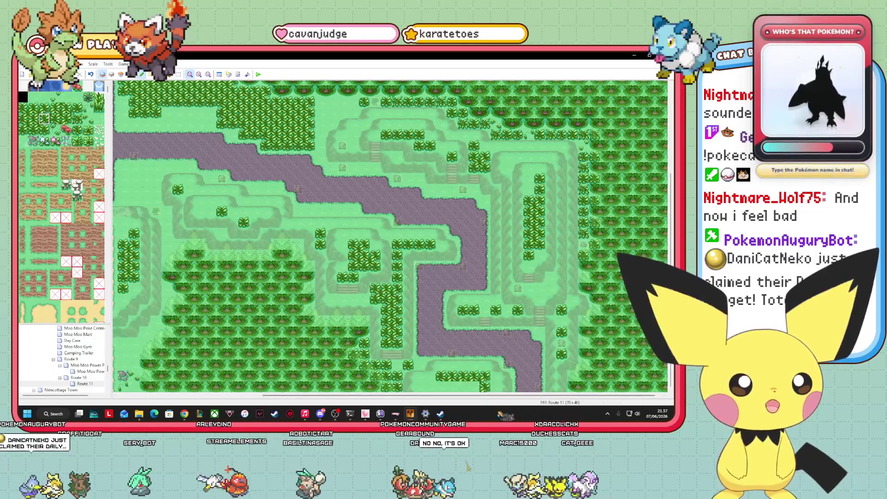
left_click(66, 107)
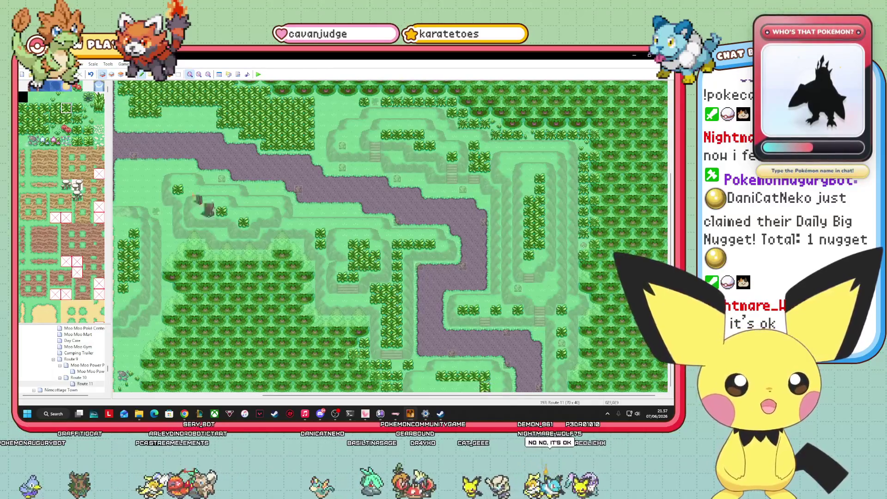
left_click(44, 108)
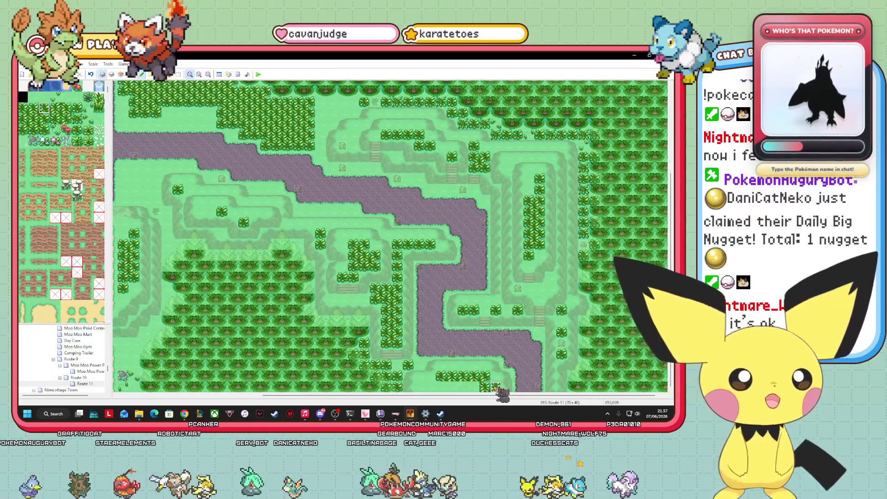
left_click(23, 108)
left_click(431, 387)
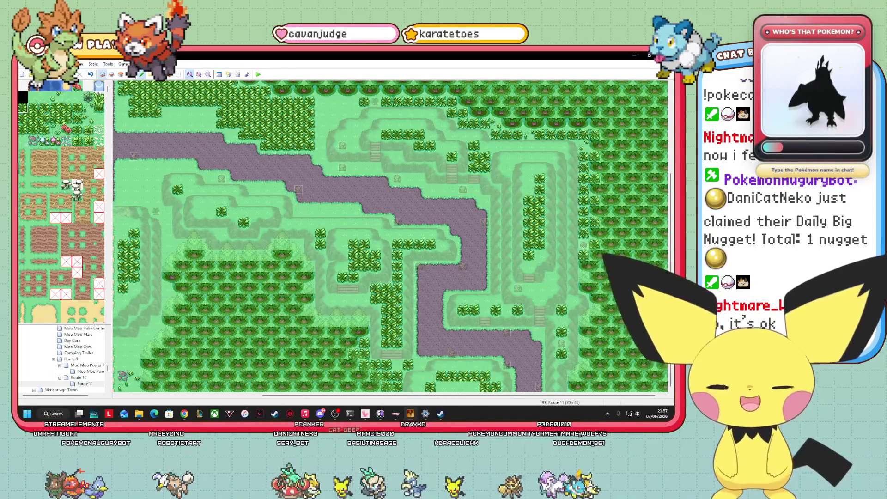
left_click(23, 119)
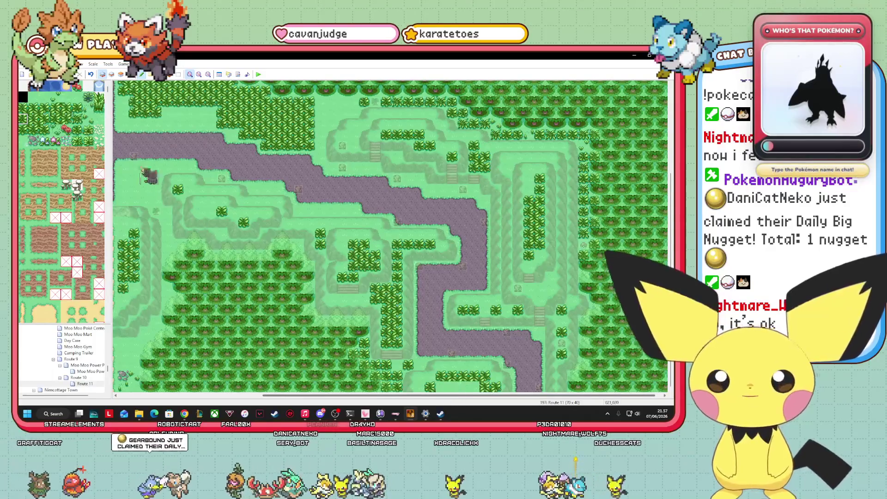
left_click(55, 108)
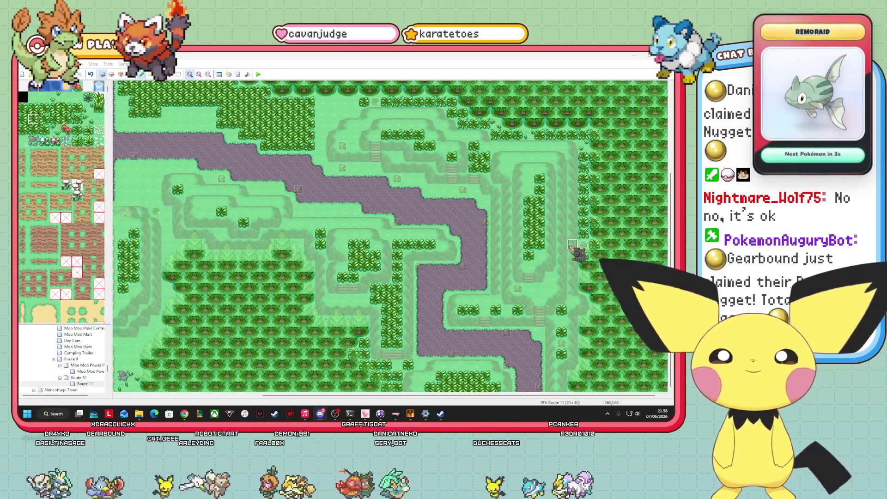
left_click(656, 414)
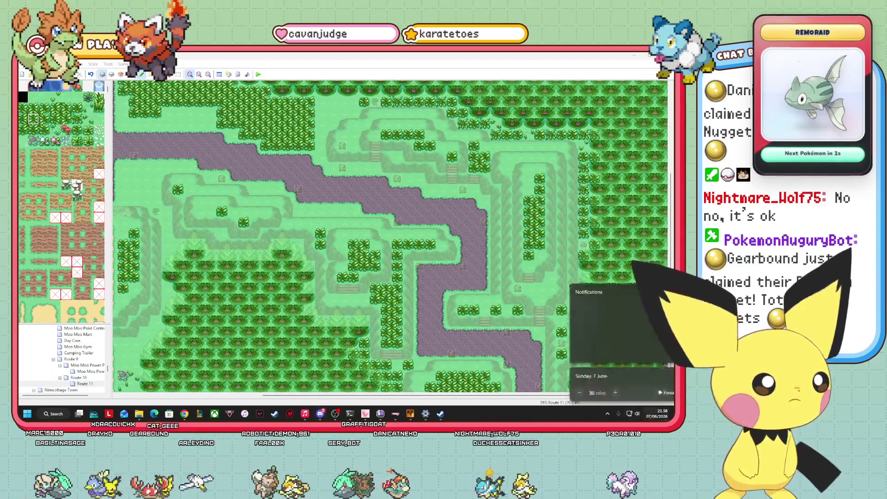
left_click(665, 416)
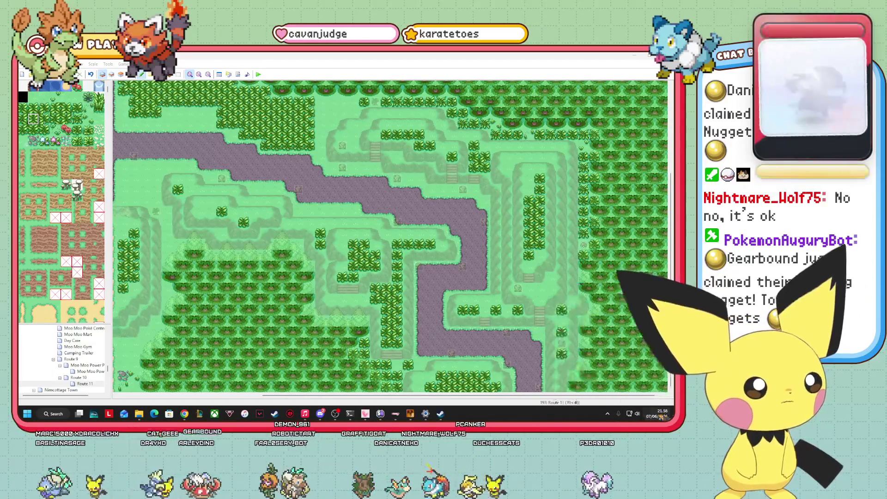
left_click(663, 416)
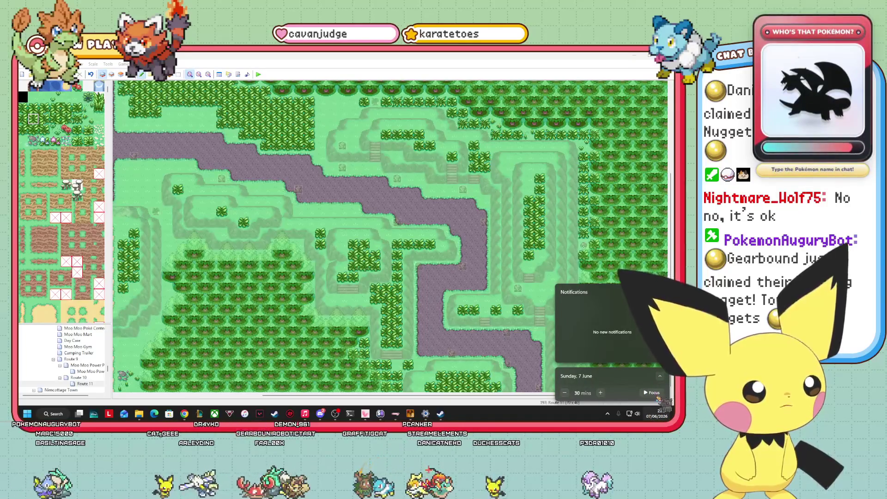
left_click(661, 376)
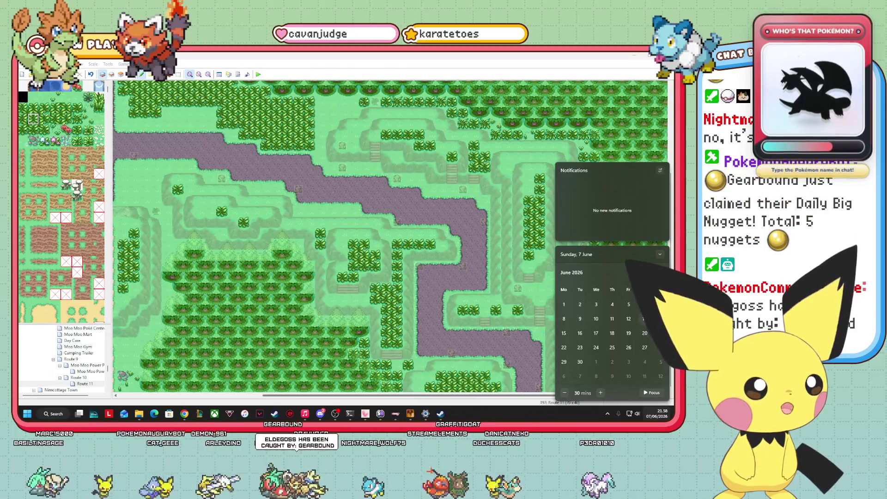
key("Escape")
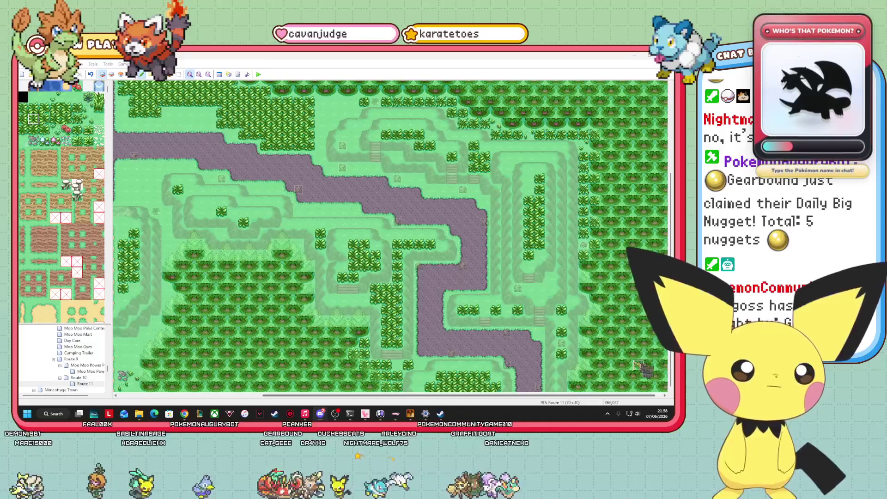
- Pan across Route 11 on Layer 2 and show the whole map at 1:2 scale
left_click(131, 74)
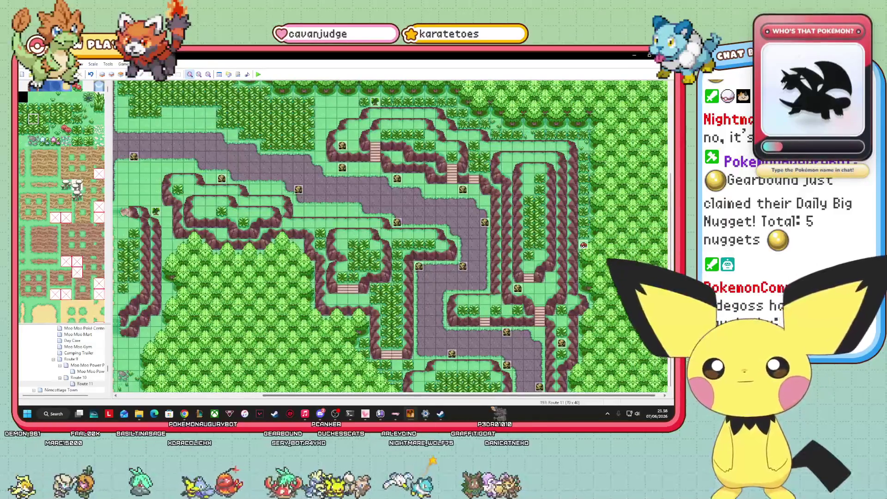
mouse_move(485, 397)
left_mouse_down()
mouse_move(349, 393)
mouse_move(334, 379)
left_mouse_up()
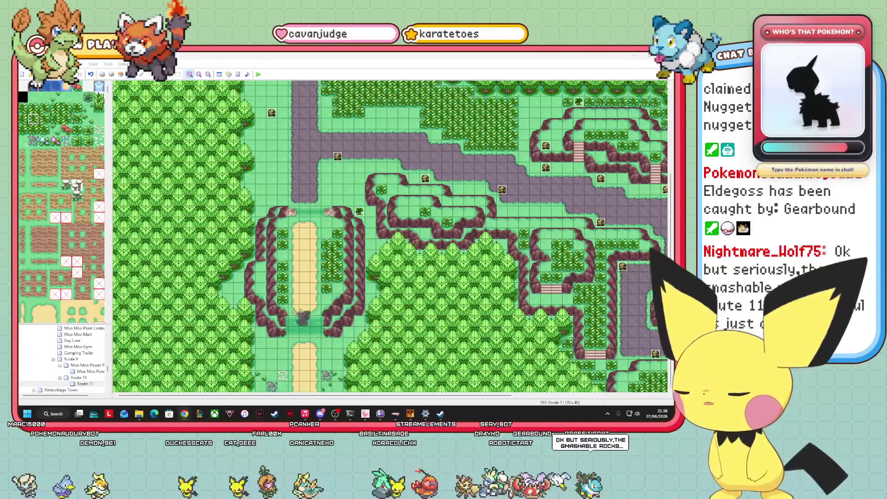
mouse_move(461, 396)
left_mouse_down()
mouse_move(587, 396)
mouse_move(536, 396)
left_mouse_up()
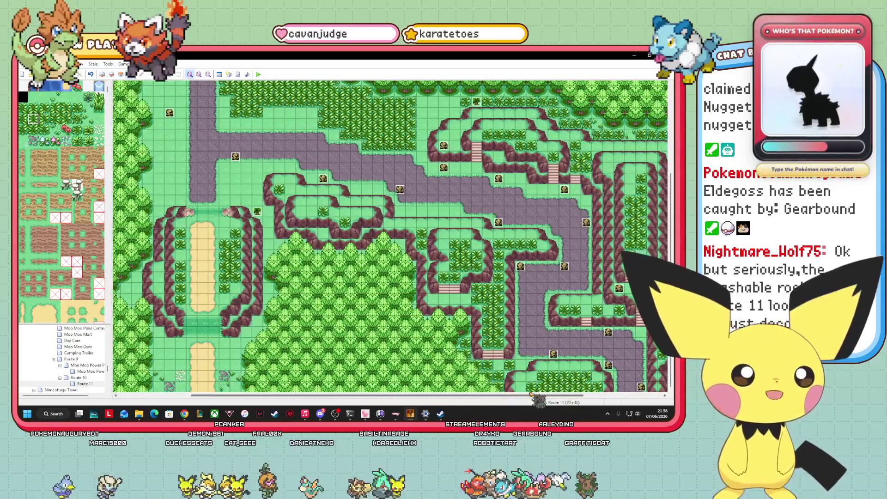
left_click(131, 79)
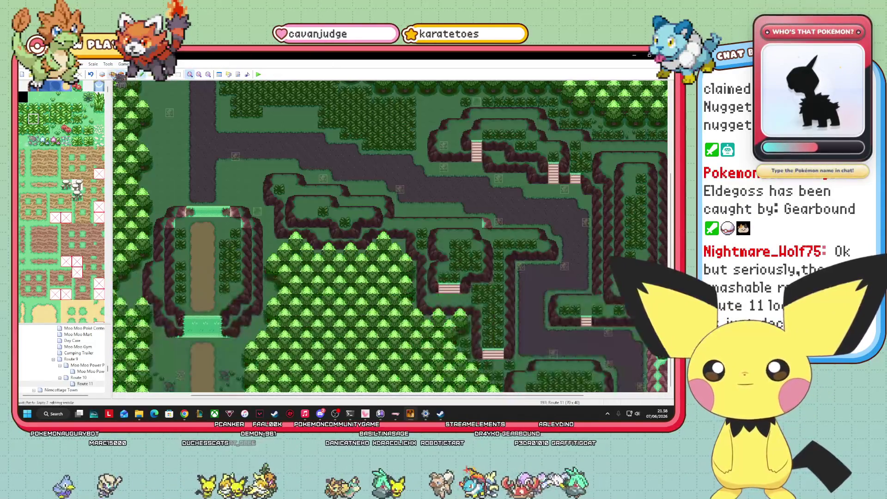
left_click(121, 79)
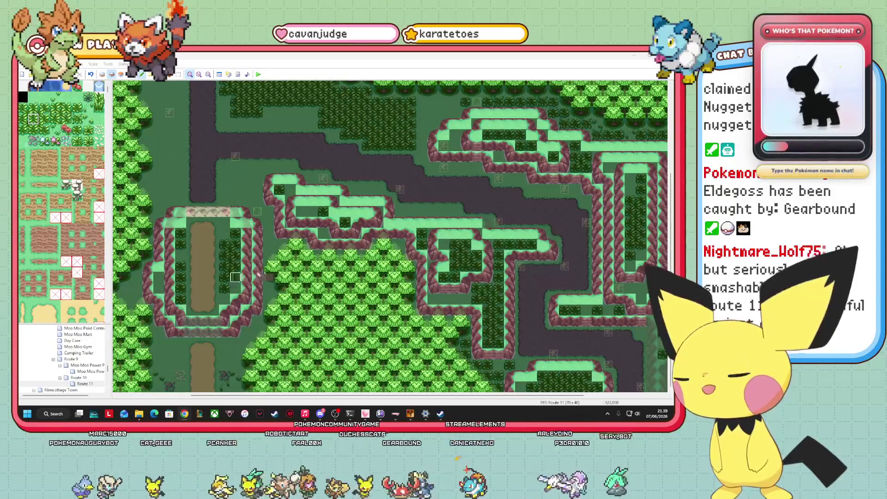
left_click(199, 74)
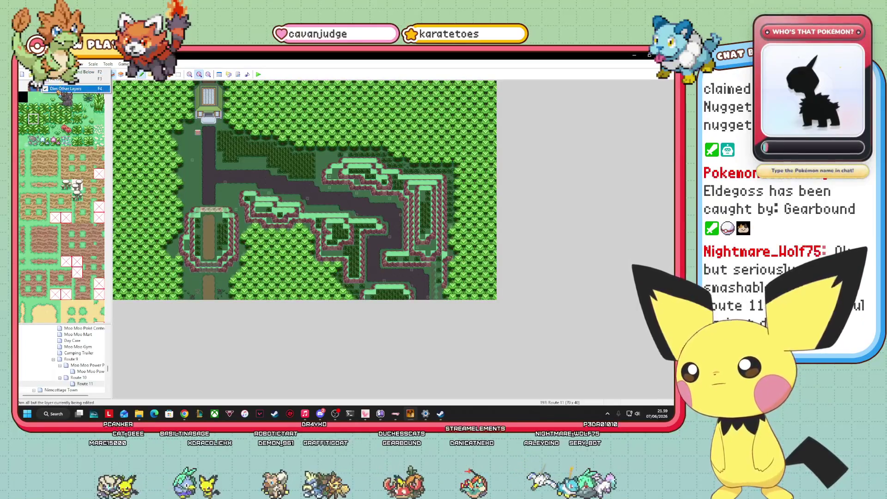
- Show all layers undimmed and set Route 11 back to 1:1 scale
key("F8")
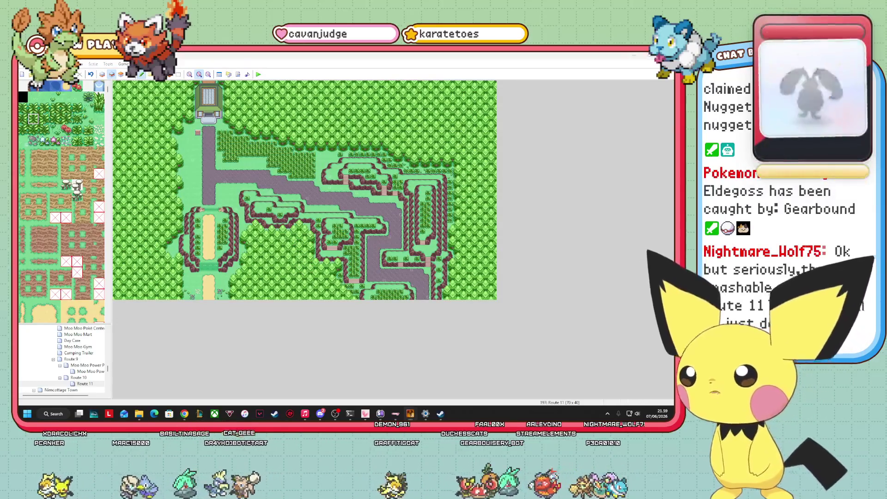
left_click(190, 74)
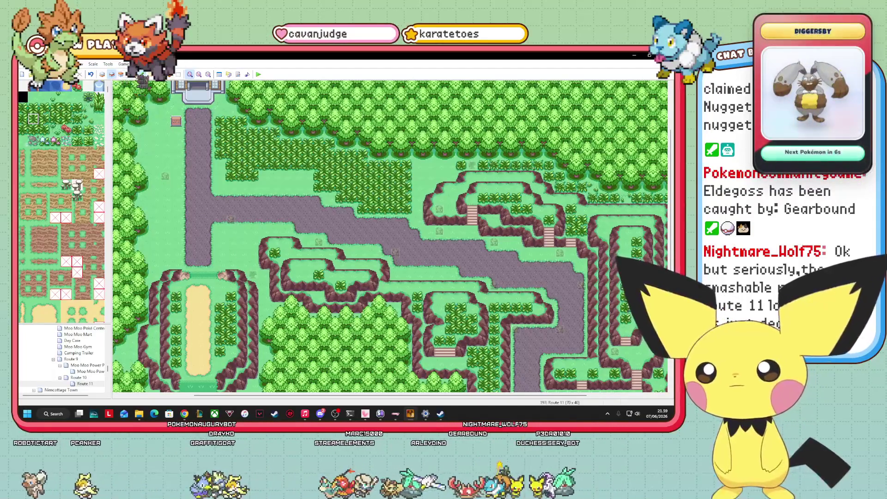
- Toggle the event view, then try out several bush tiles in the tileset
left_click(130, 74)
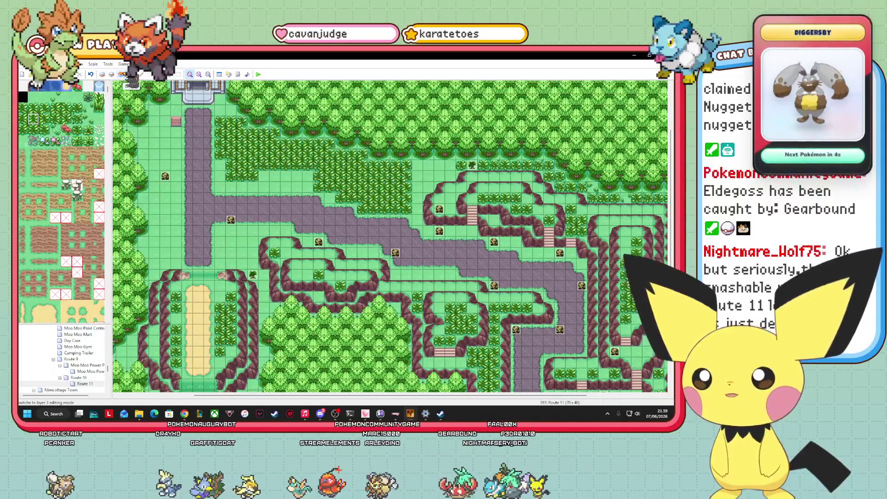
left_click(102, 75)
scroll(238, 157, "down", 3)
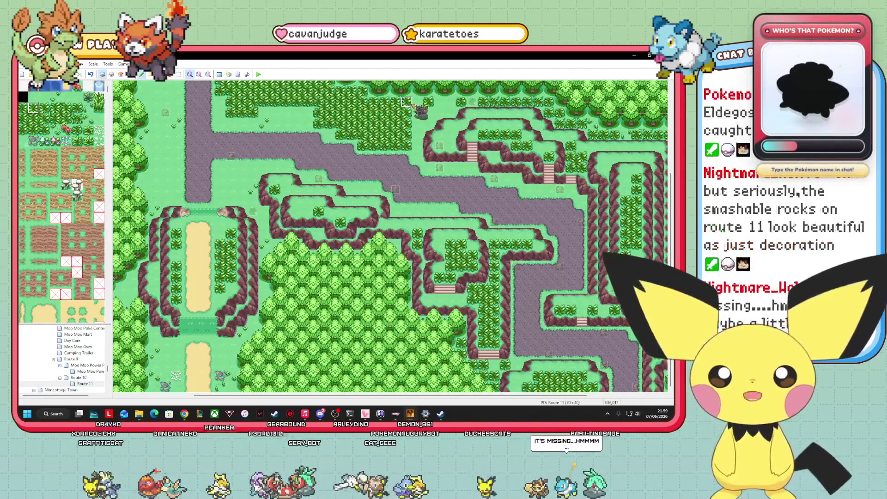
left_click(44, 130)
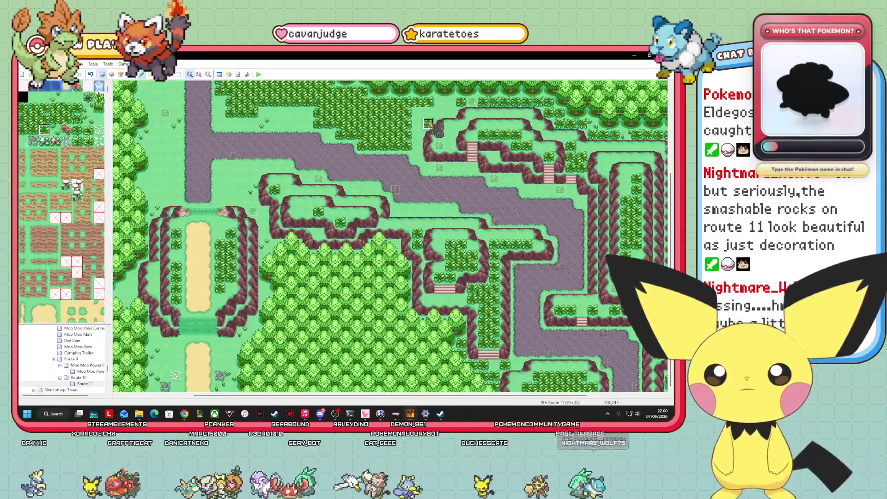
left_click(44, 118)
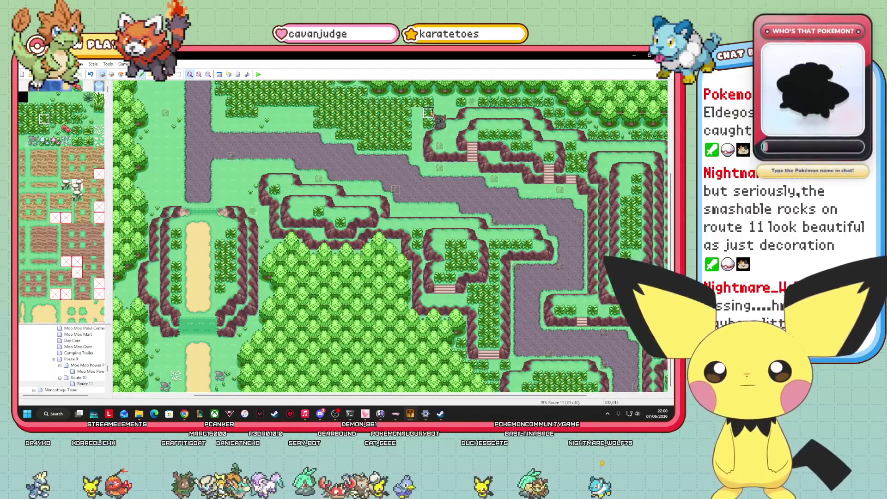
left_click(33, 130)
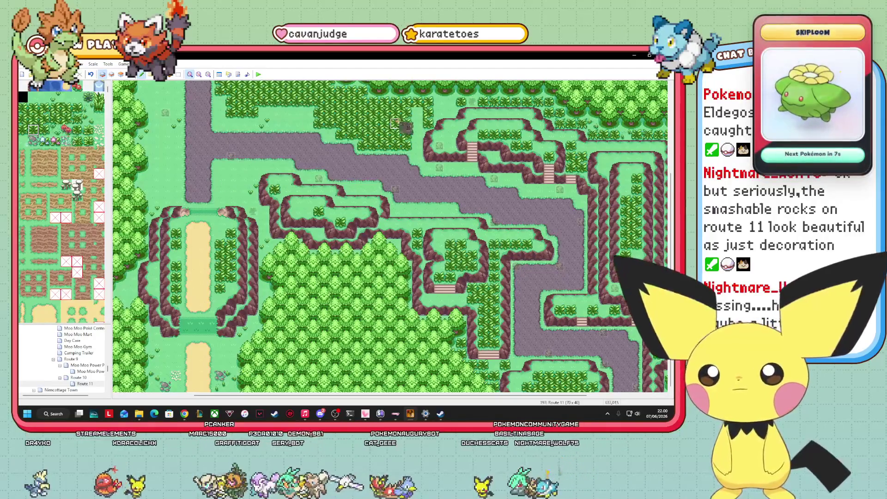
left_click(67, 119)
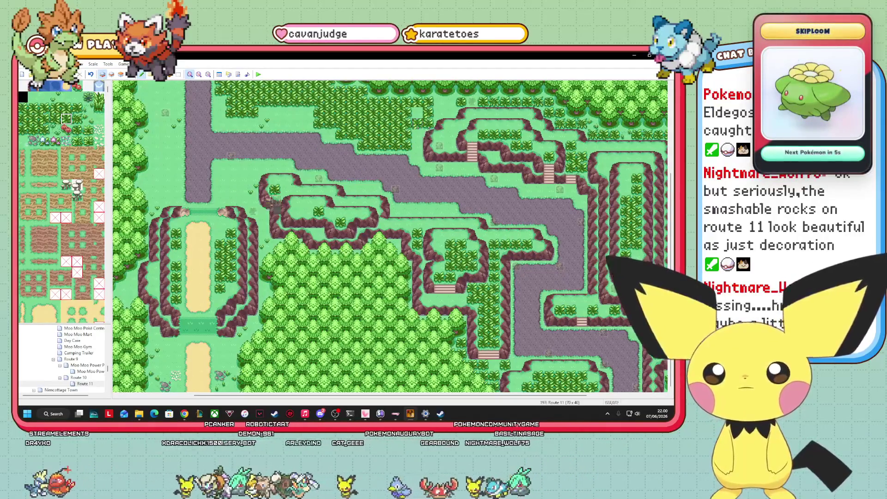
left_click(43, 130)
left_click(66, 119)
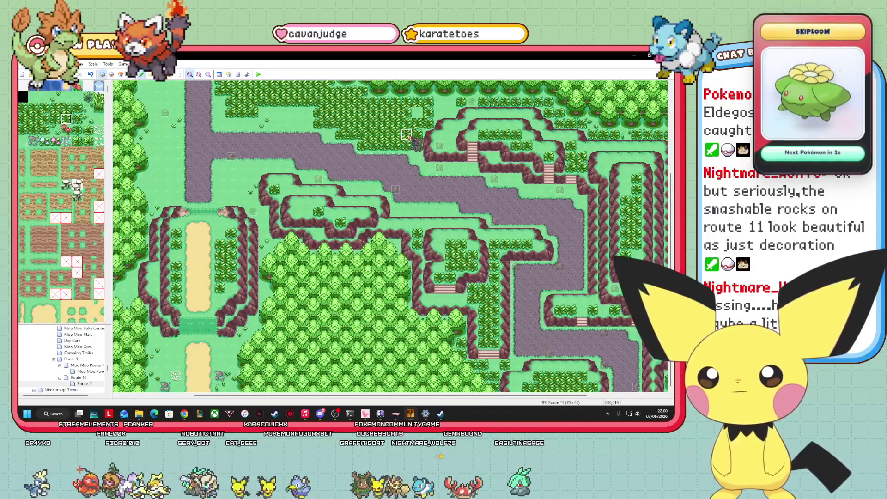
left_click(33, 118)
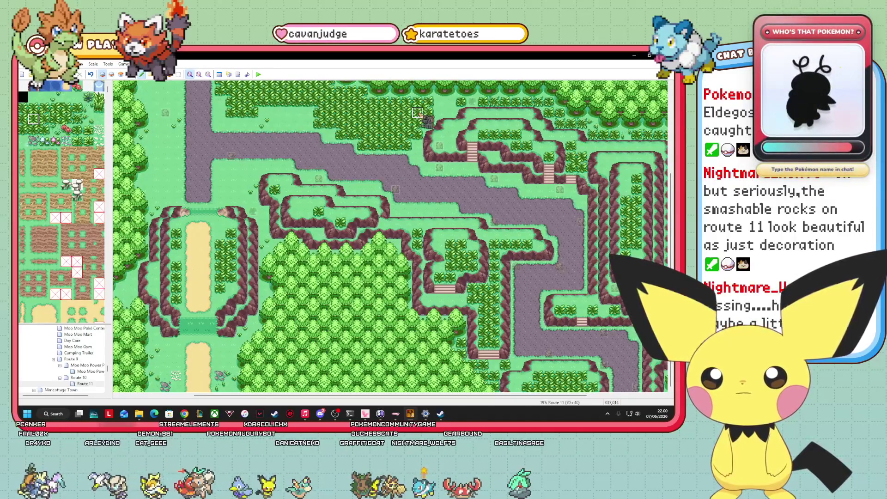
- Check events around the path junction, then pick a single bush tile on Layer 2
key("F8")
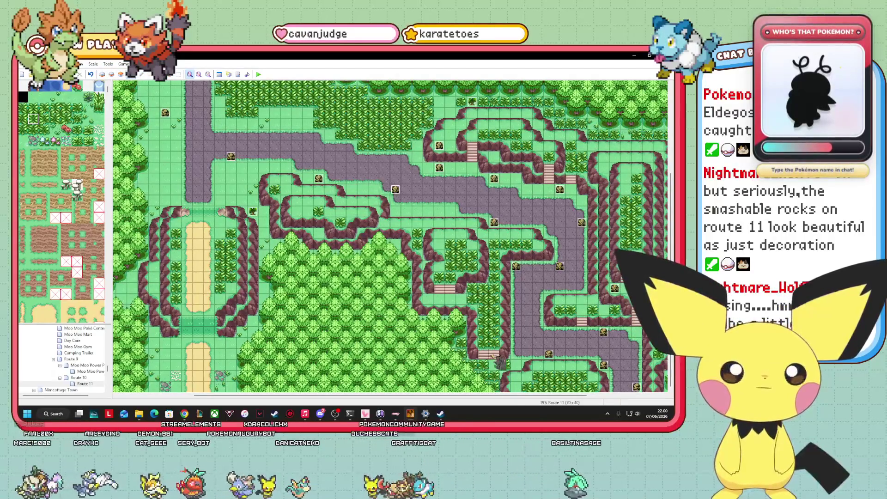
left_click_drag(497, 395, 434, 396)
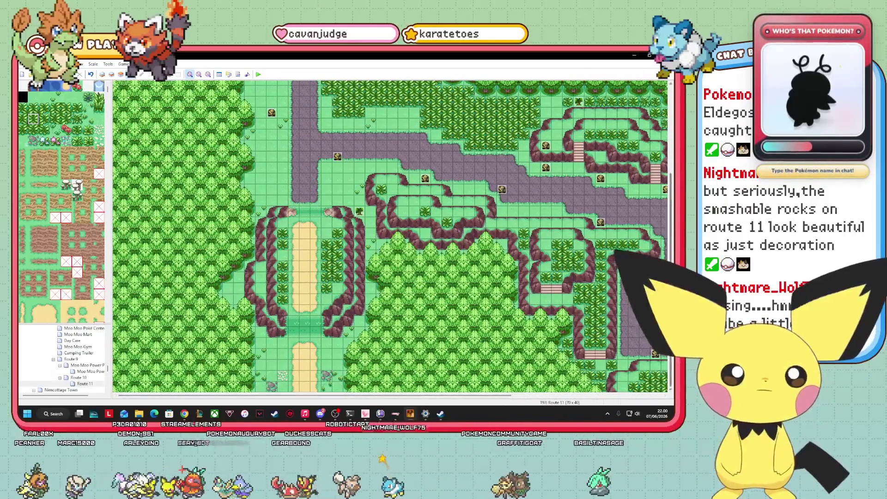
scroll(390, 236, "up", 5)
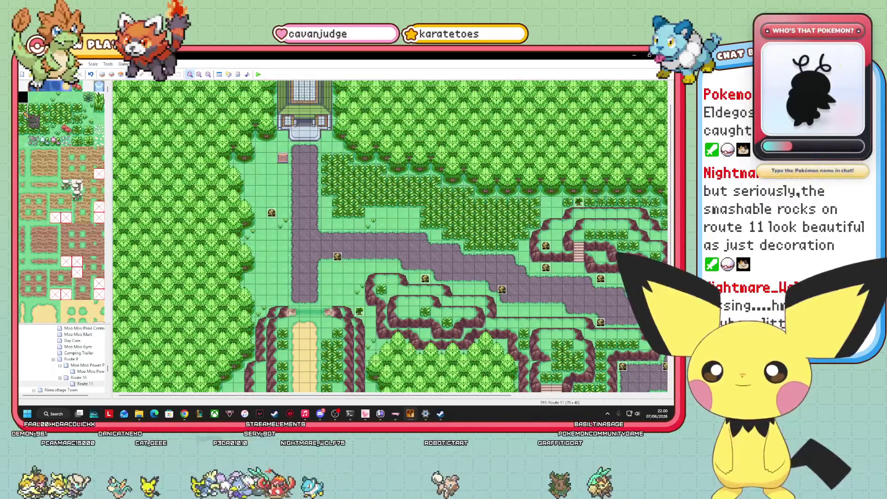
left_click(102, 74)
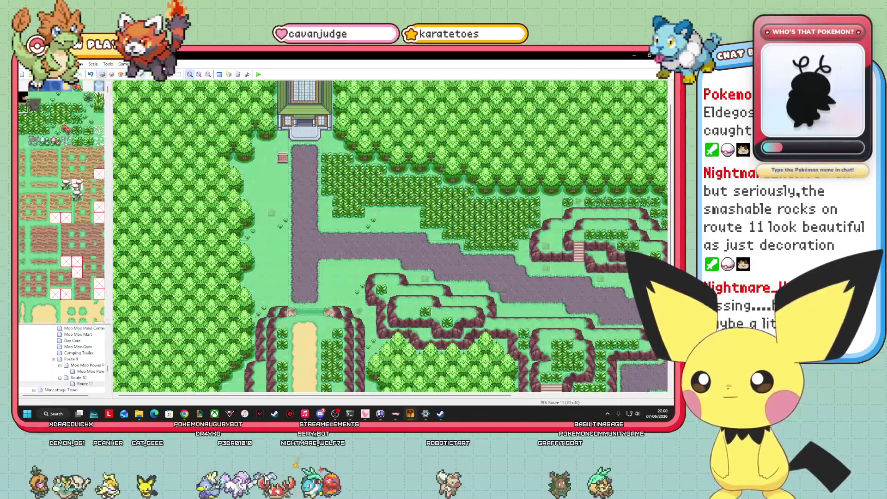
left_click(327, 278)
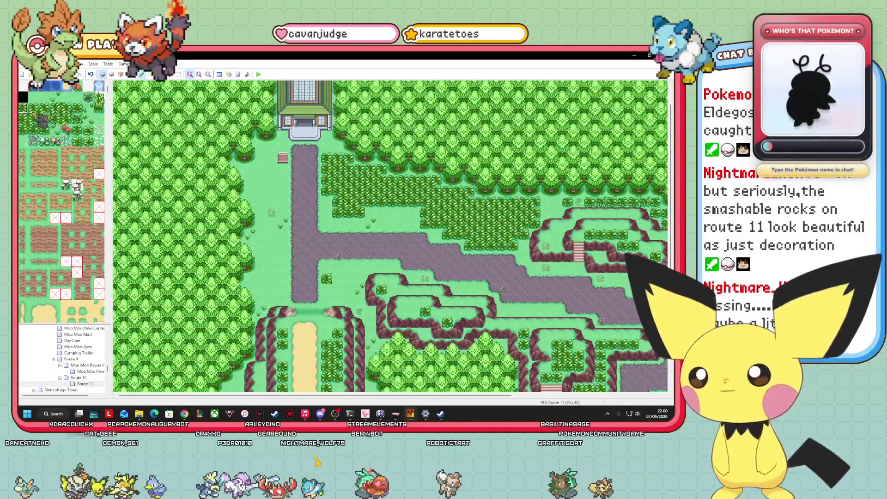
left_click_drag(329, 261, 338, 282)
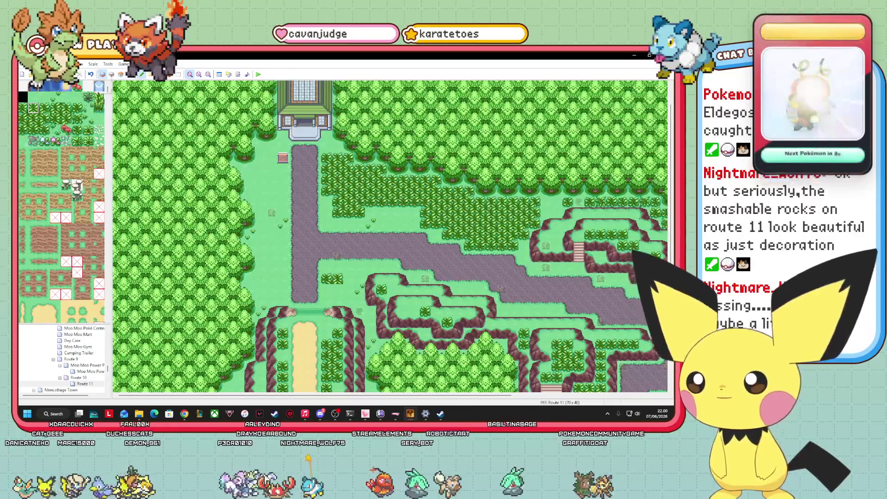
left_click(111, 74)
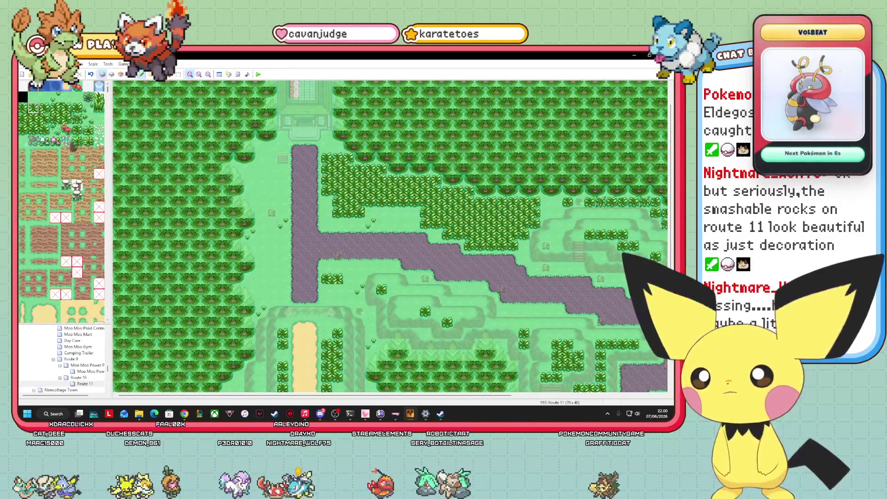
left_click_drag(33, 108, 44, 109)
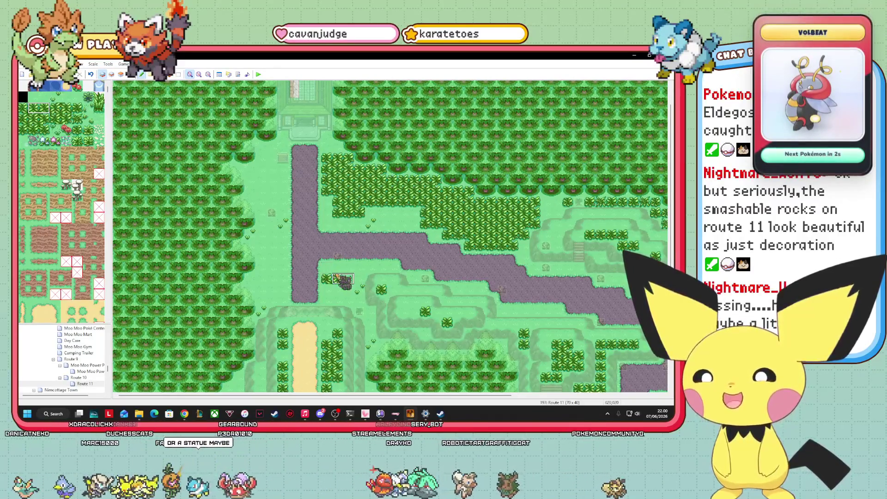
left_click(55, 107)
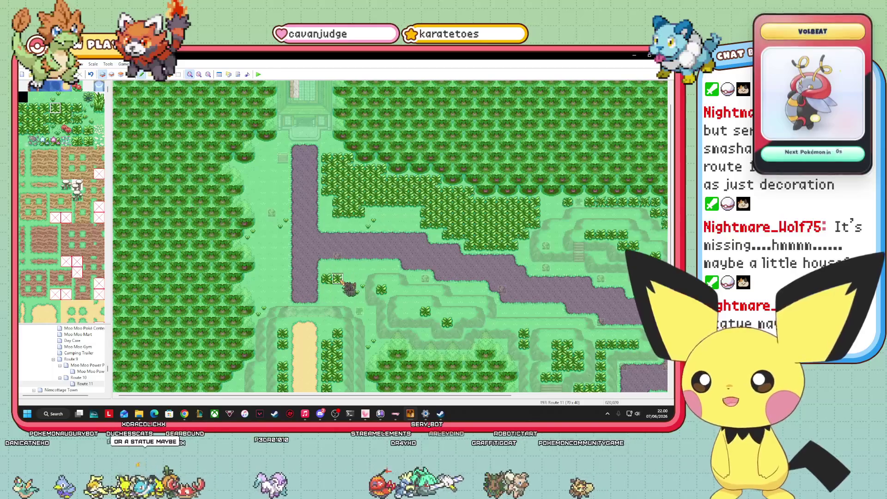
- Sample existing map tiles and paint bush tiles beside the path junction
right_click(335, 268)
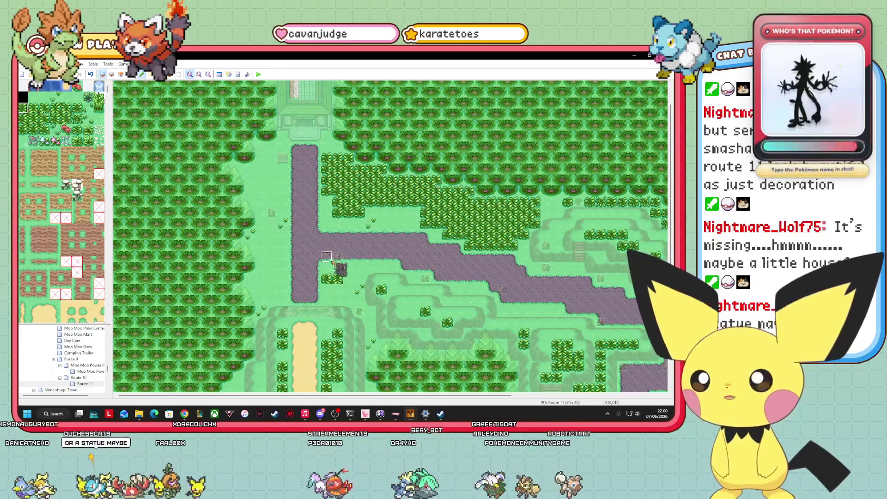
right_click(329, 273)
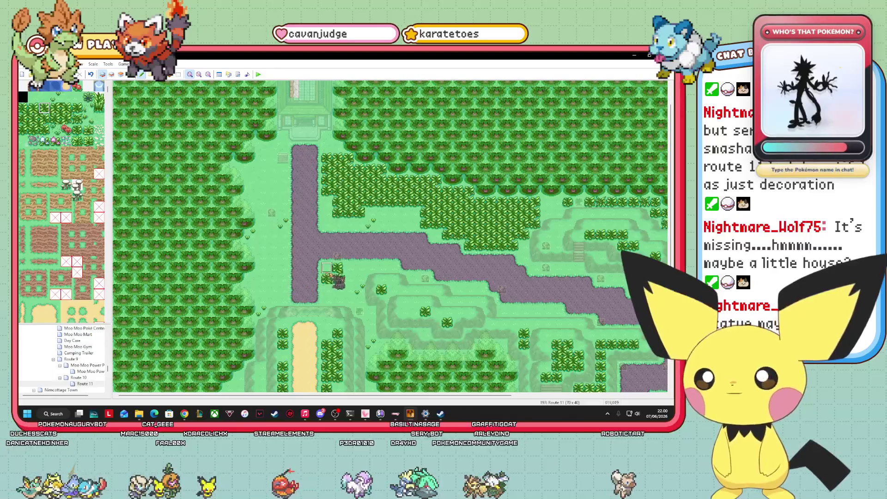
left_click(350, 272)
right_click(340, 277)
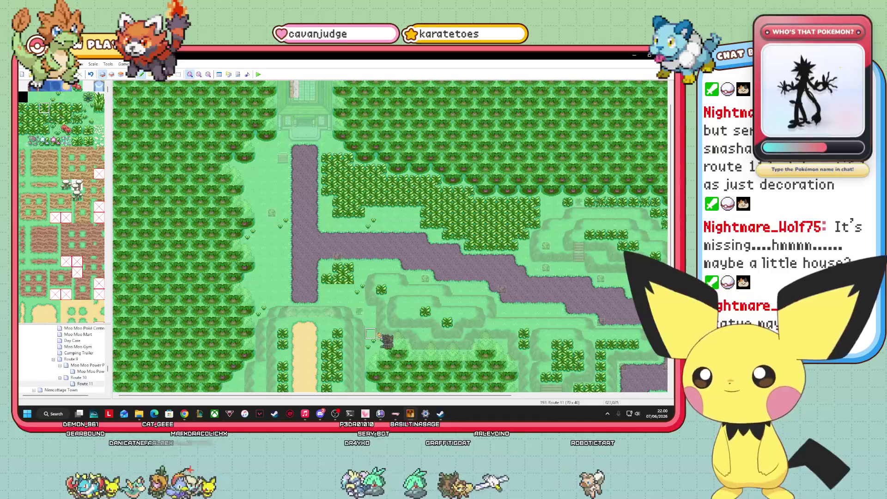
left_click(358, 279)
left_click(48, 120)
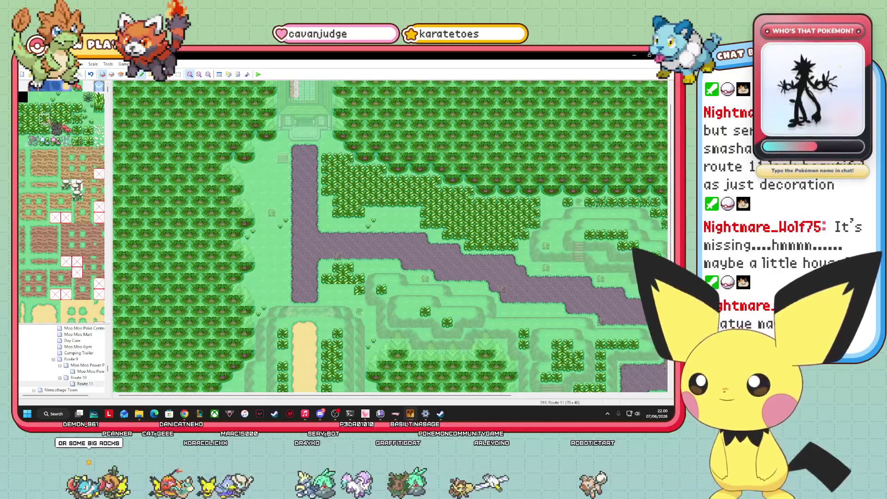
left_click(46, 131)
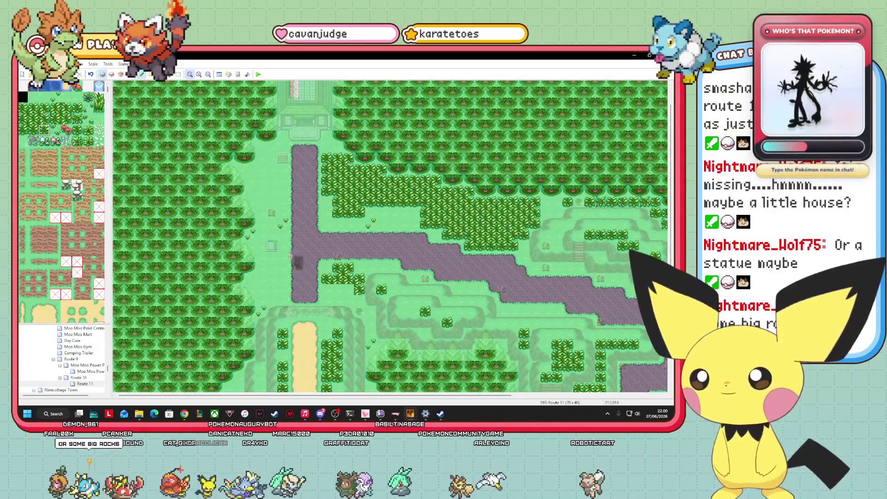
left_click(33, 130)
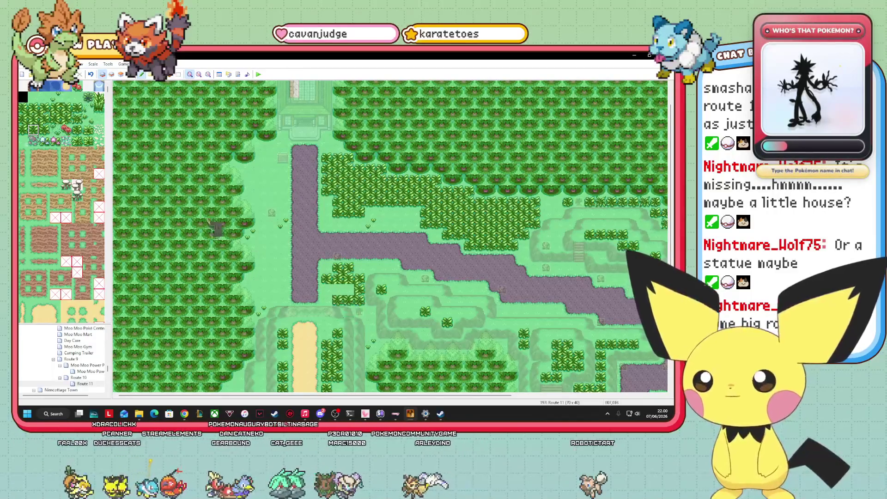
left_click(23, 132)
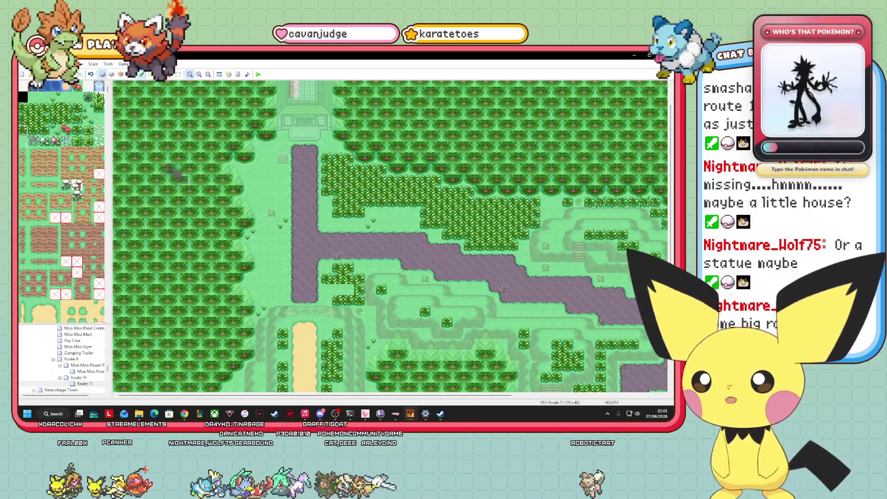
- Replace a tree tile with grass, sample more tiles, and show events to check
right_click(305, 290)
left_click(347, 290)
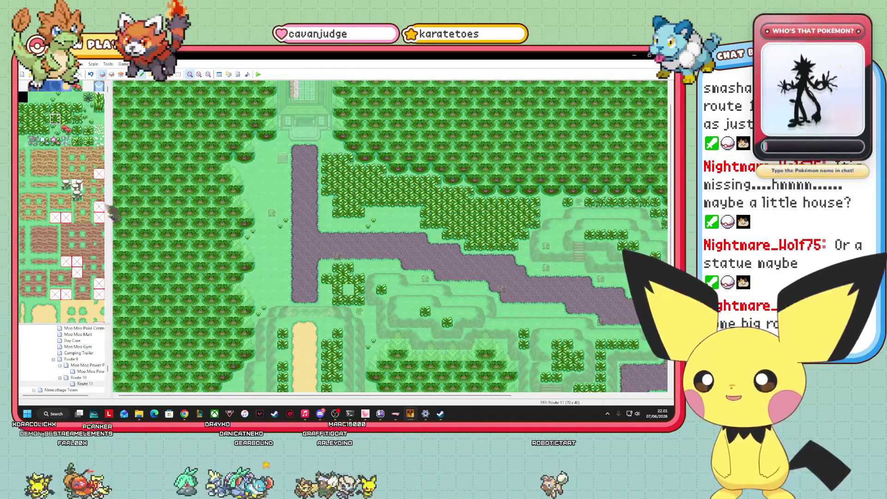
right_click(250, 267)
right_click(338, 301)
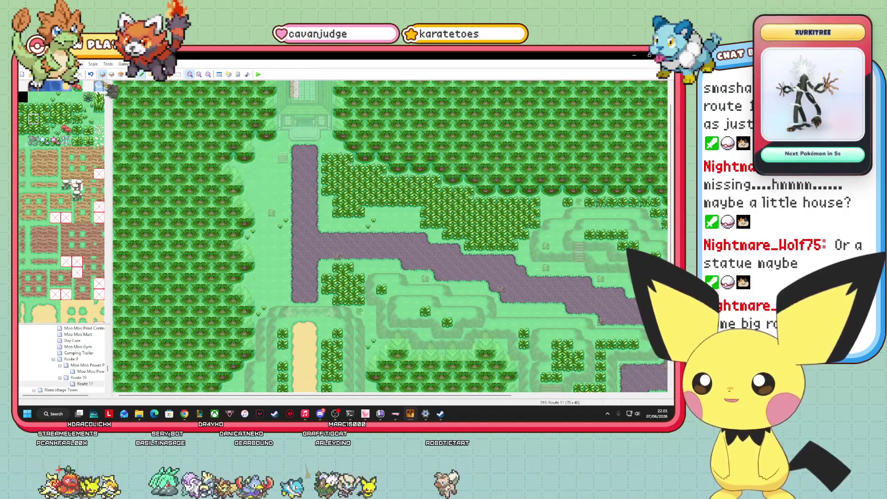
key("F8")
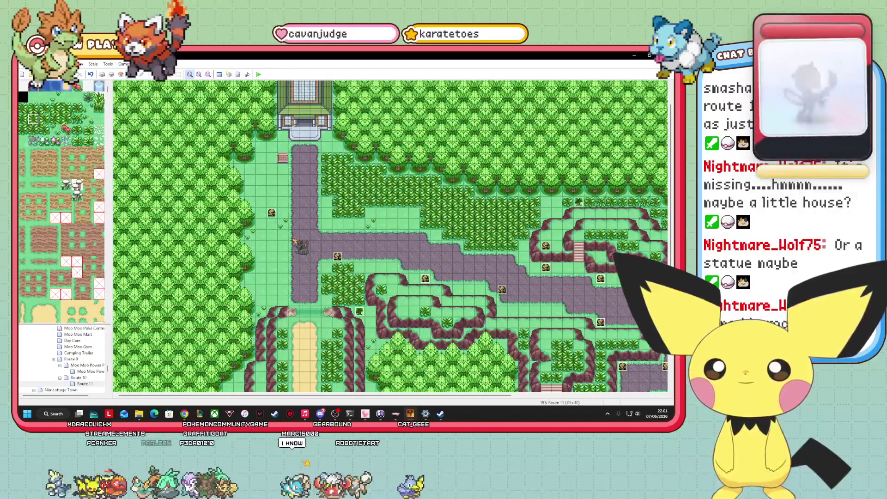
- Paint a bush near the path on the ground layer and pick more bush tiles
left_click(103, 74)
left_click(22, 107)
left_click(240, 169)
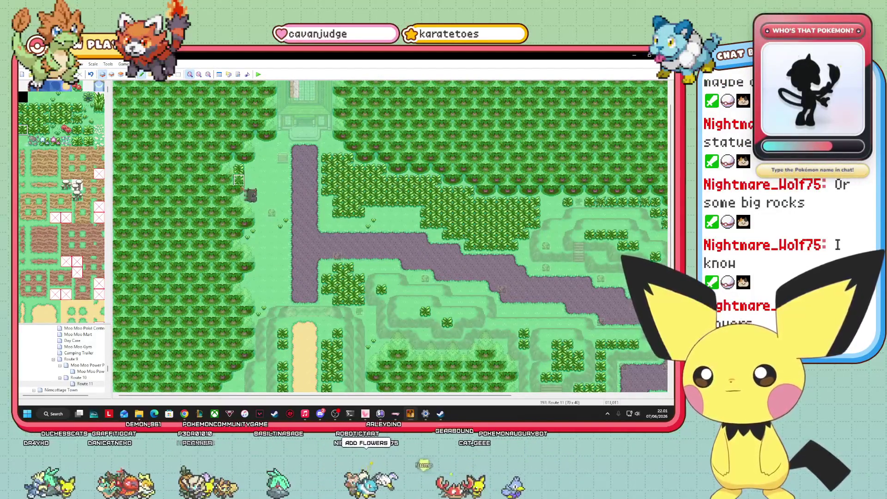
left_click(55, 119)
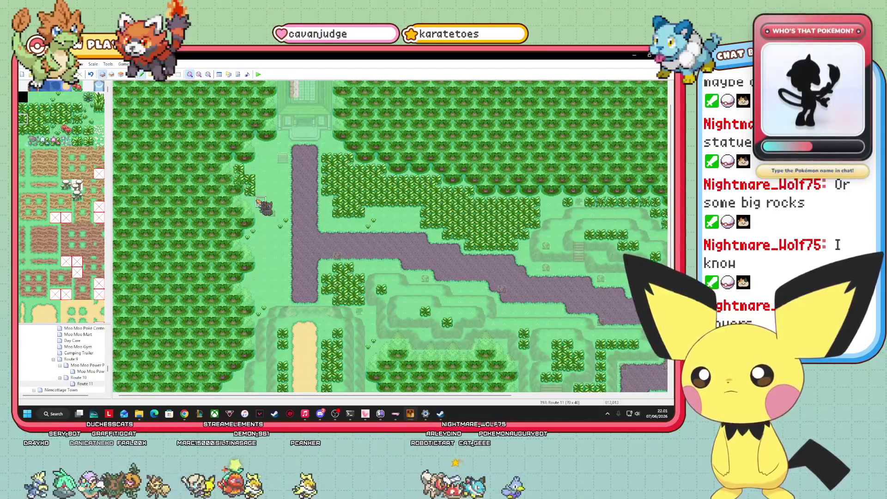
left_click(23, 130)
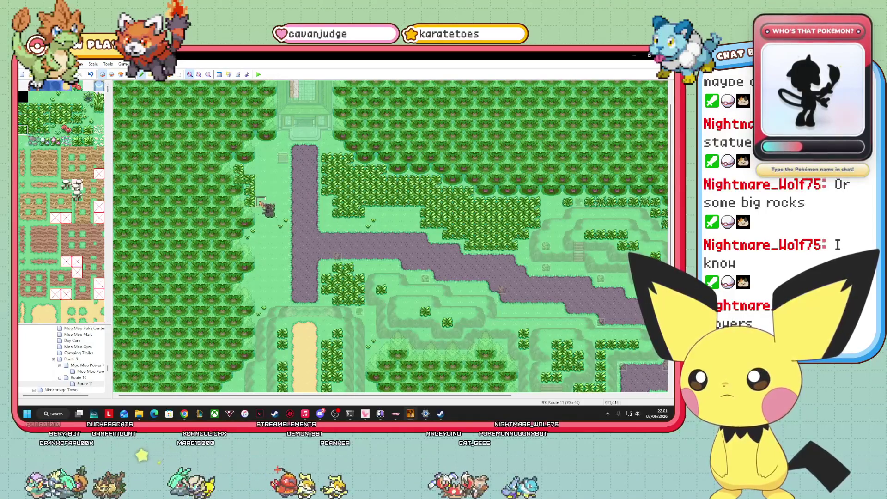
left_click(44, 130)
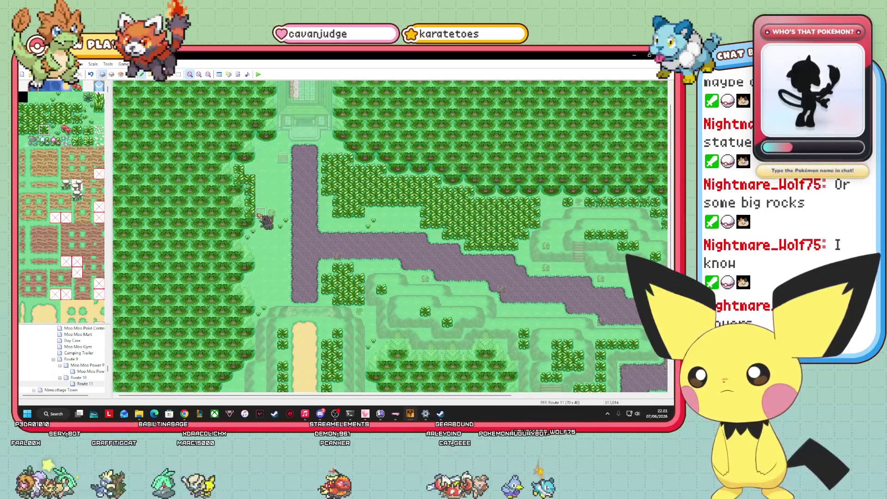
left_click(67, 119)
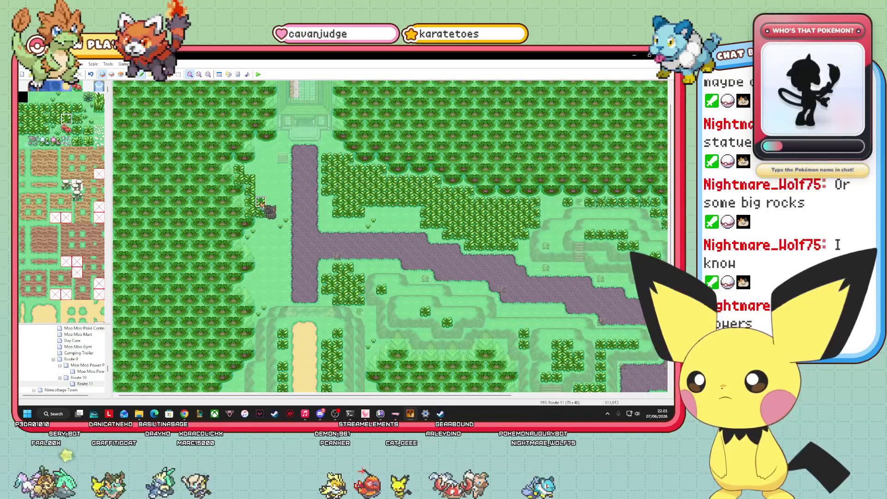
- Paint bushes along the path's edge and extend them upward into a column
left_click(267, 202)
left_click(33, 130)
left_click(271, 212)
left_click(45, 130)
left_click(283, 202)
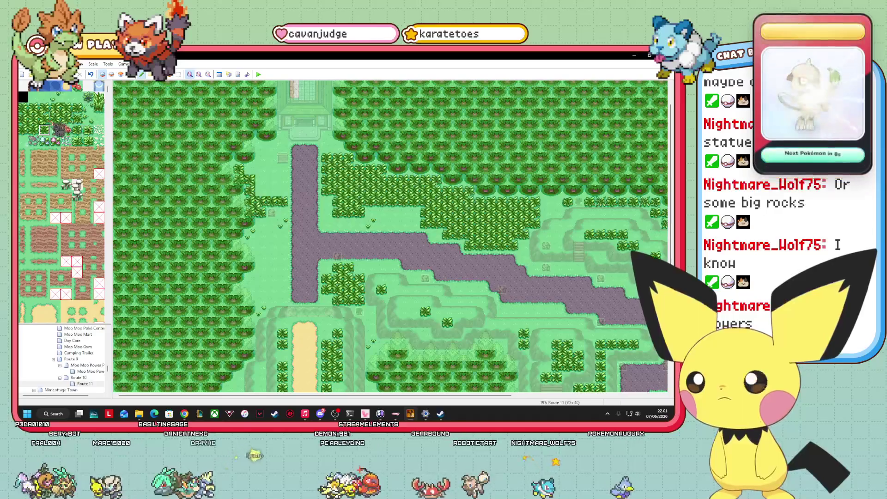
left_click(283, 190)
left_click(283, 178)
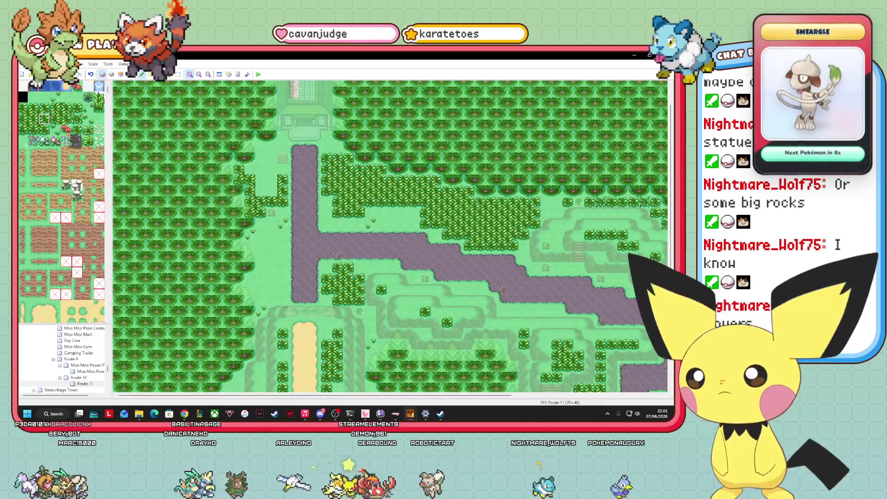
- Add a bush corner, a dark stump and small bushes to fill the patch, then show events
left_click(66, 108)
left_click(273, 180)
left_click(44, 108)
left_click(272, 170)
left_click(45, 118)
left_click(271, 169)
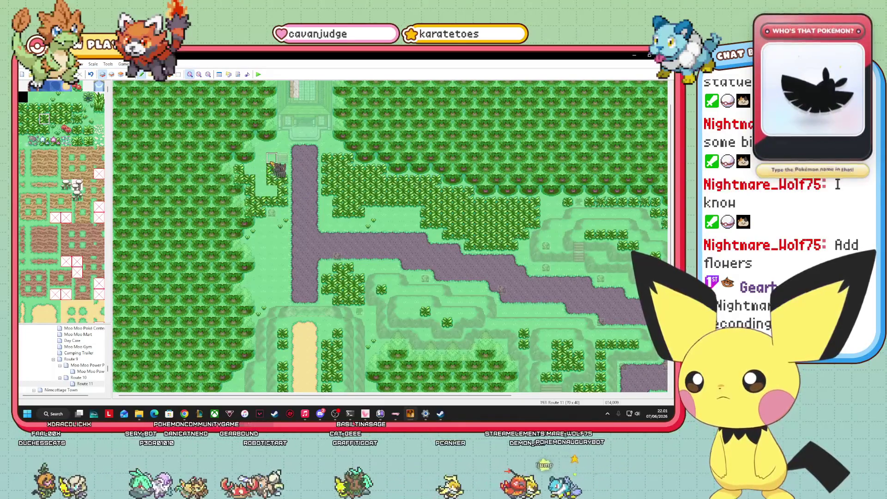
left_click(45, 108)
left_click(271, 158)
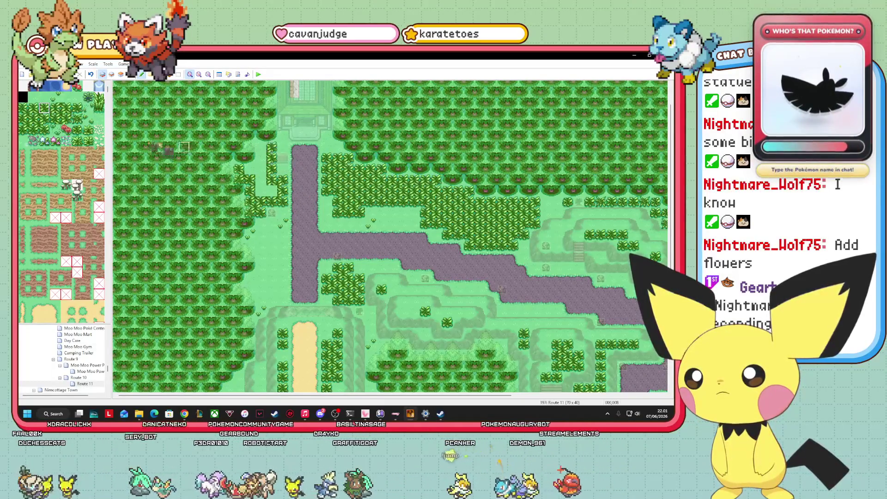
left_click(267, 148)
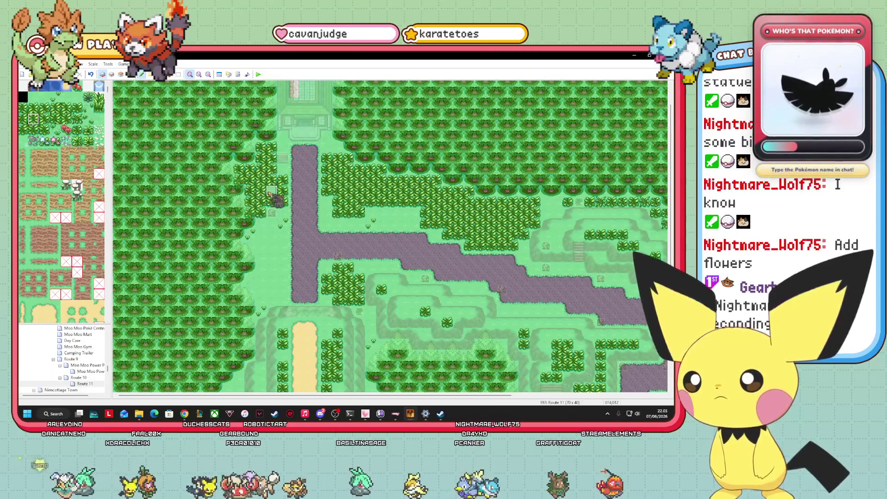
left_click(121, 74)
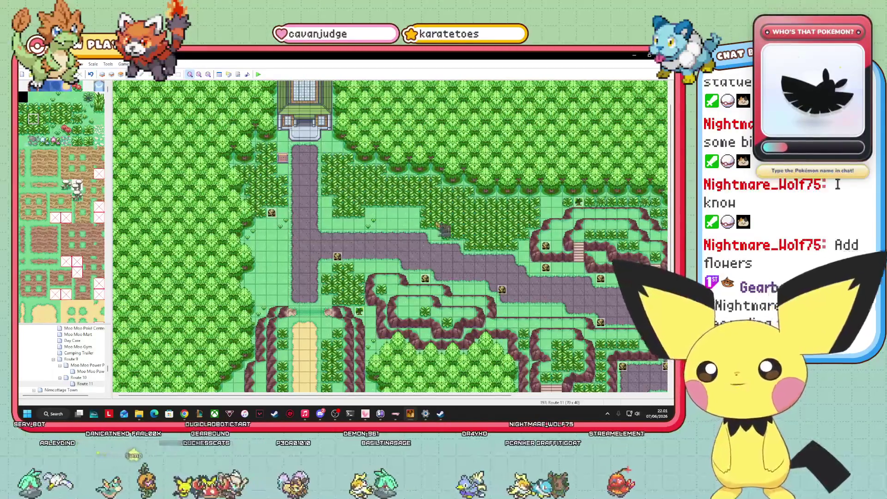
- Select the red flower tile and place four flowers beside the dirt path
left_click(102, 74)
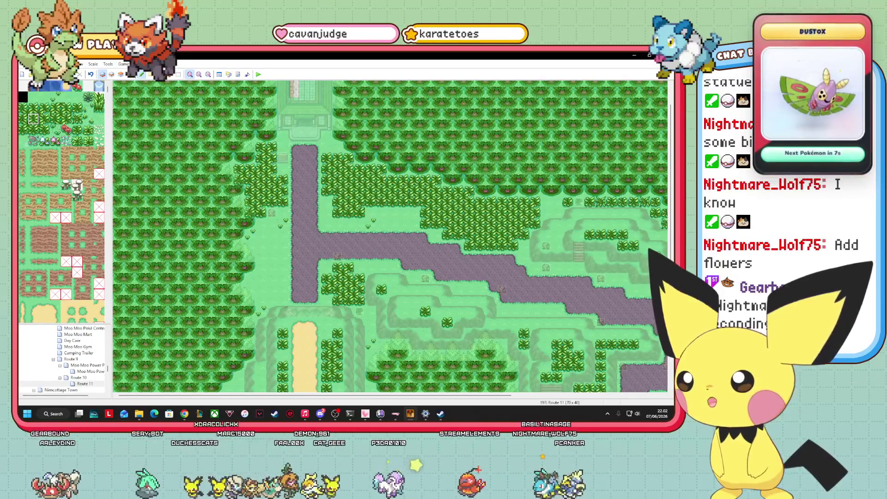
key("alt+Tab")
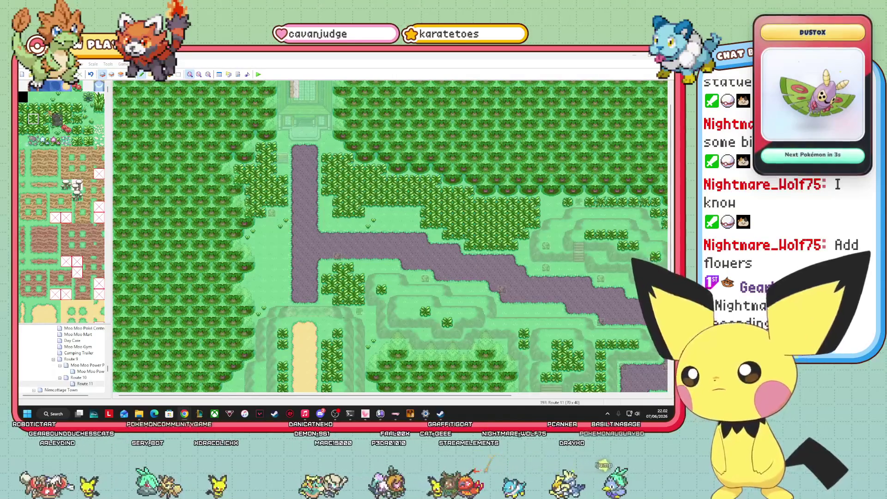
left_click(57, 97)
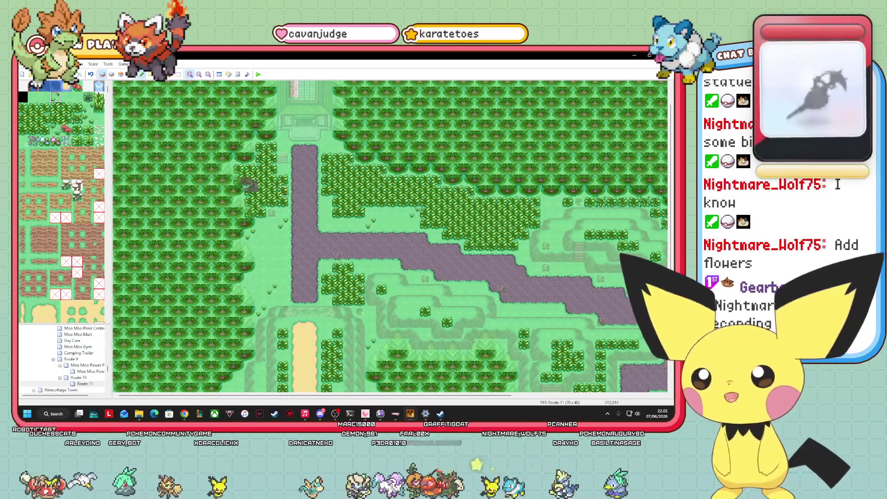
left_click(250, 246)
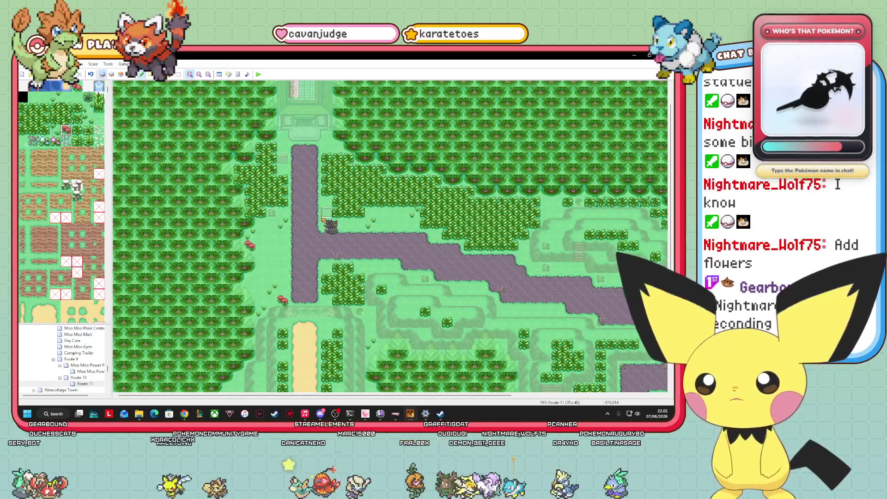
left_click(329, 141)
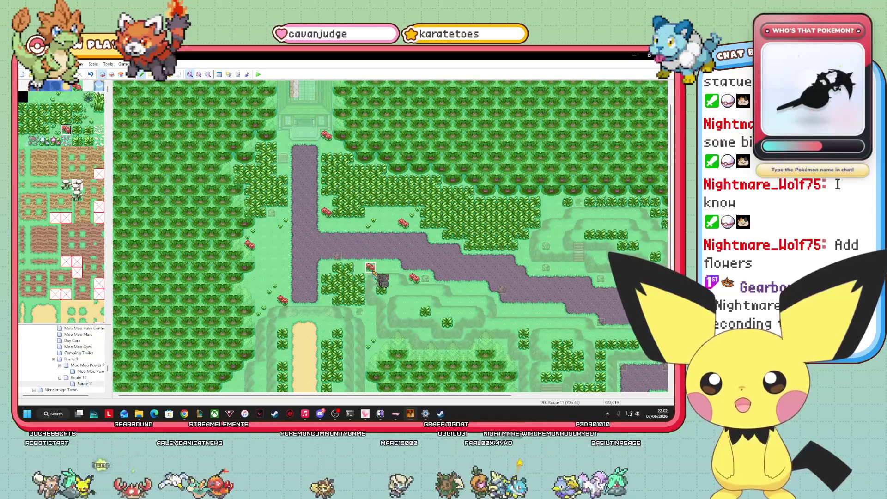
left_click(374, 316)
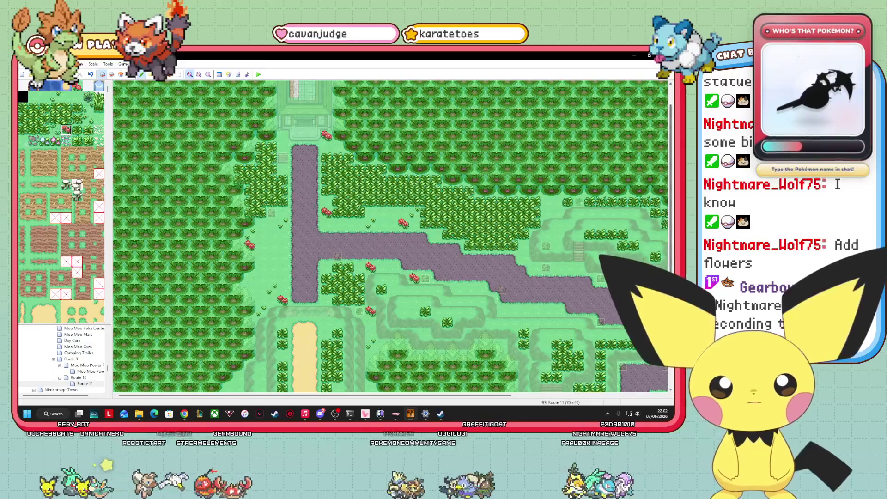
scroll(282, 388, "down", 5)
left_click(262, 366)
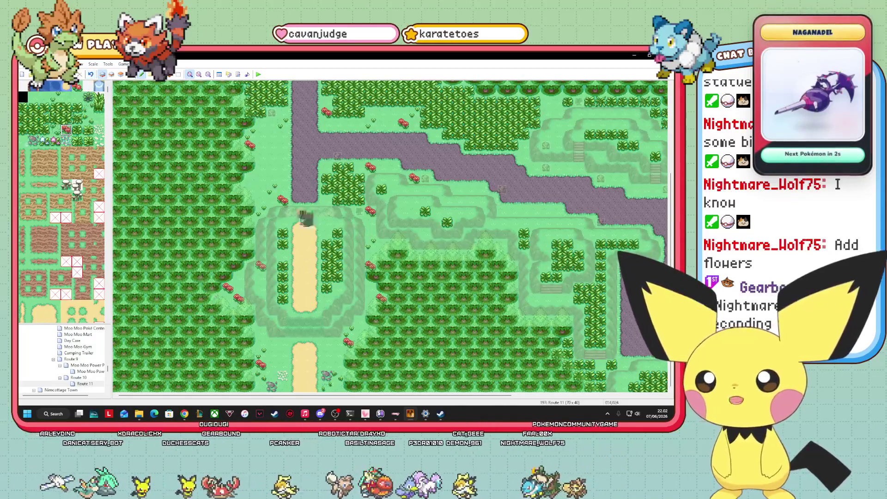
- Place eight red flowers across the eastern grass, by the ledge and near the trees
left_click(238, 188)
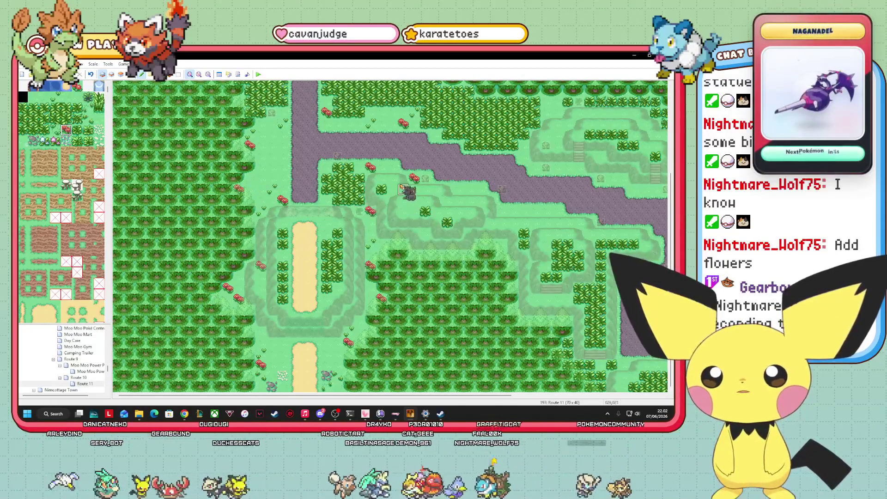
left_click(392, 189)
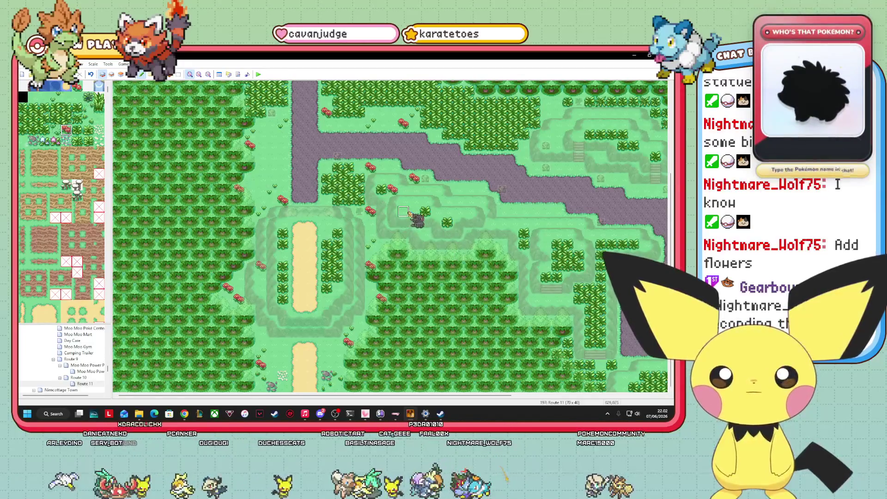
left_click(424, 233)
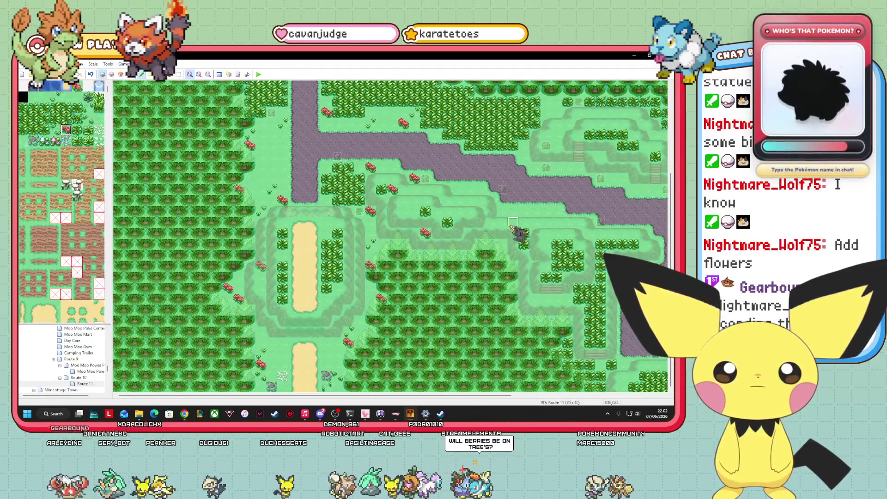
left_click(514, 212)
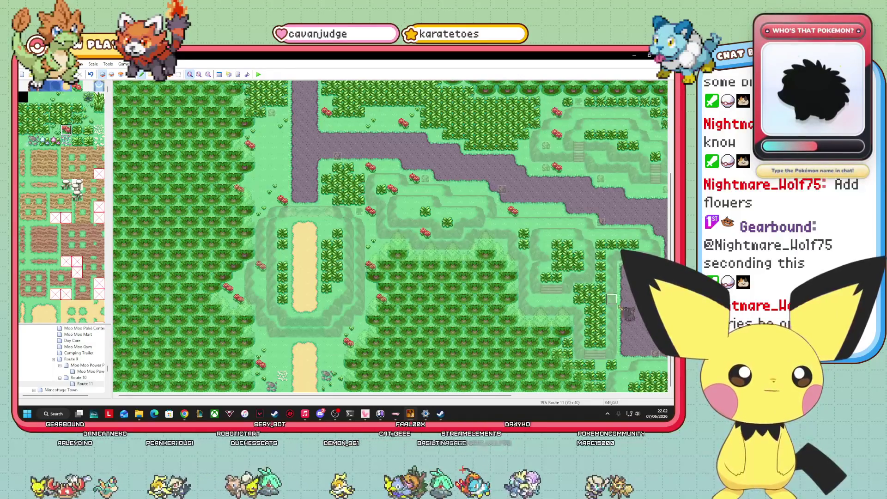
left_click_drag(315, 397, 443, 396)
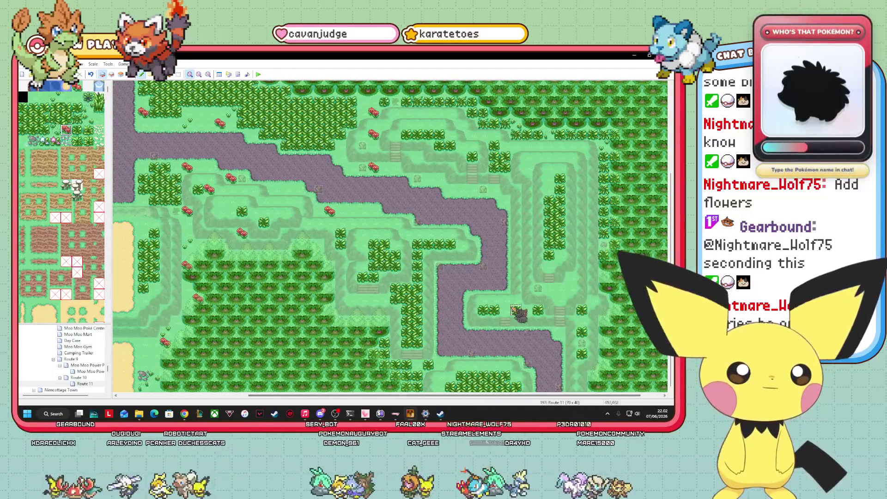
left_click(506, 310)
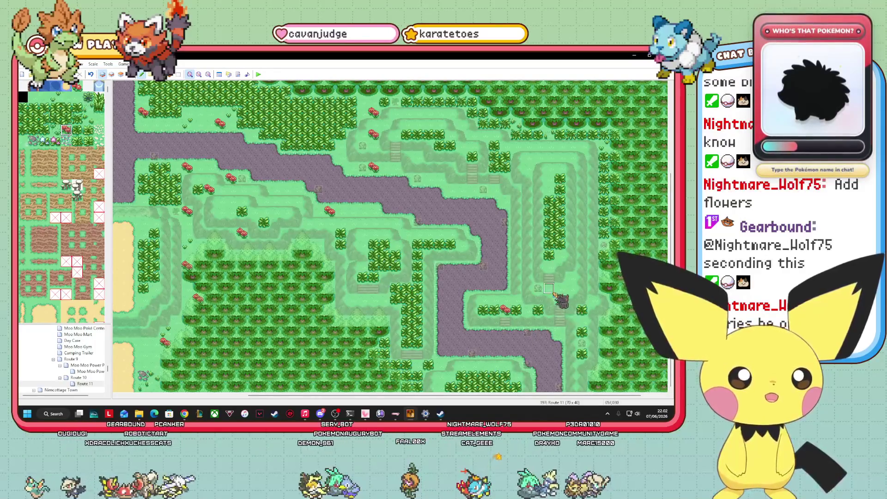
left_click(571, 278)
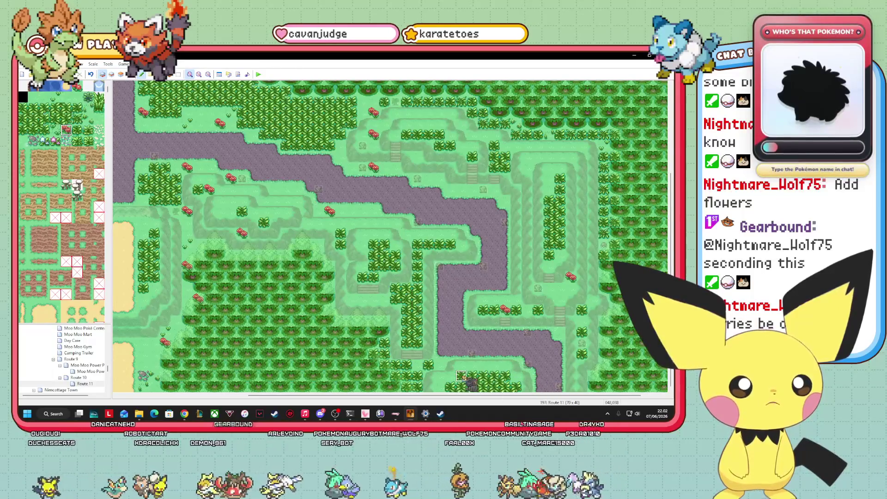
left_click(428, 365)
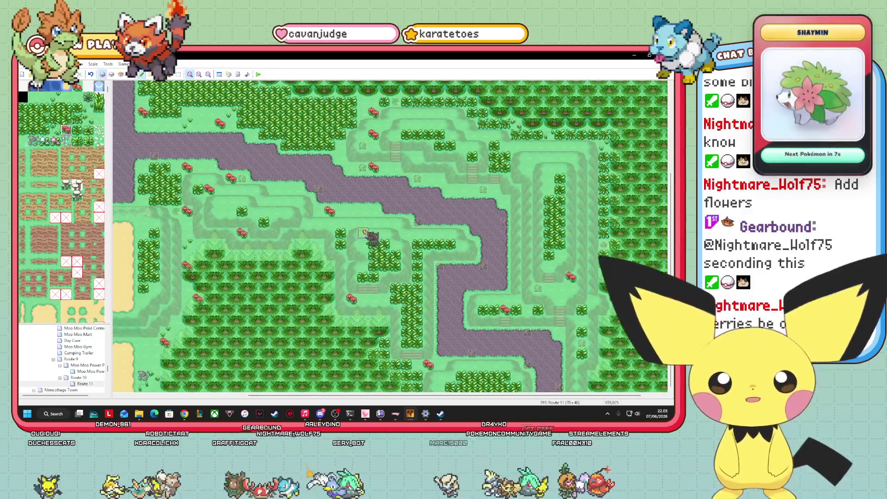
left_click(363, 245)
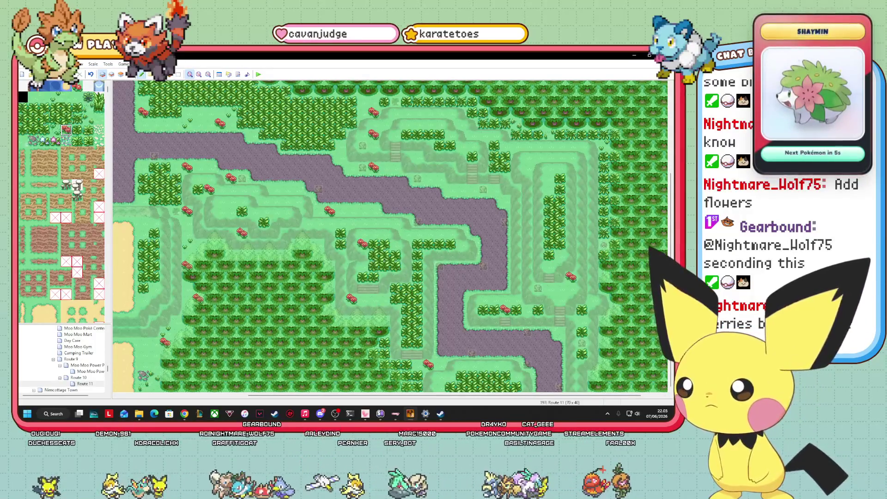
- Scroll the map tree up and open the Route 3 map
mouse_move(262, 396)
left_mouse_down()
mouse_move(134, 398)
mouse_move(251, 397)
mouse_move(156, 397)
left_mouse_up()
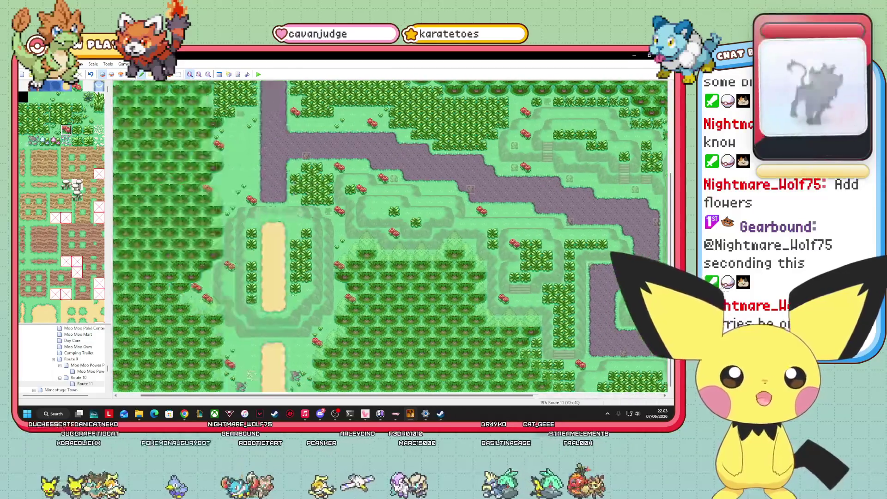
scroll(60, 369, "up", 5)
scroll(60, 379, "up", 3)
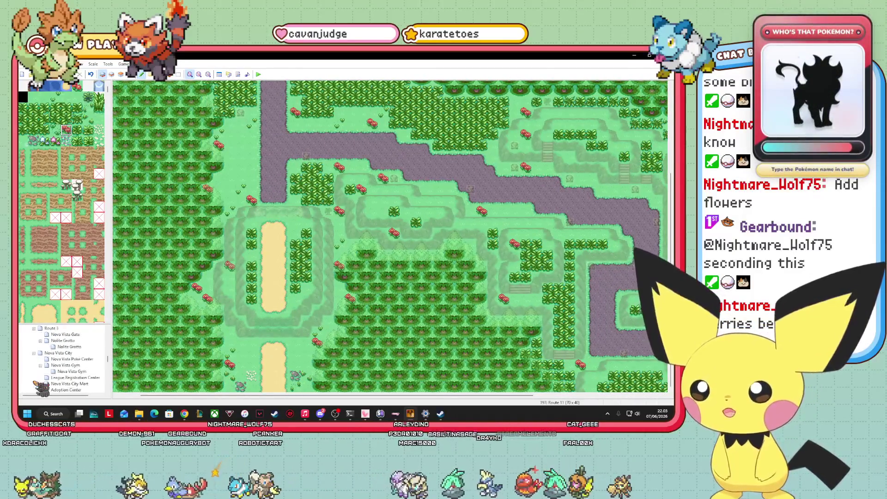
left_click(51, 328)
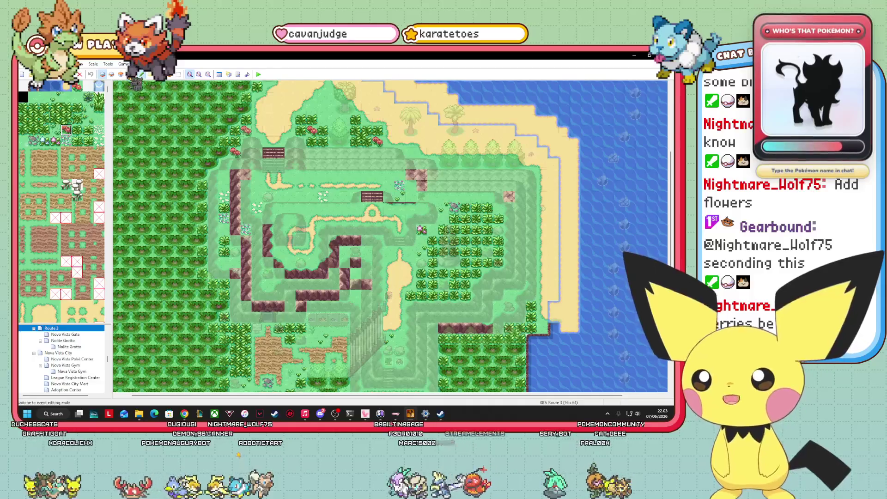
- Inspect the BerryPlant event on Route 3 and close it without changes
left_click(130, 74)
right_click(322, 318)
left_click(344, 321)
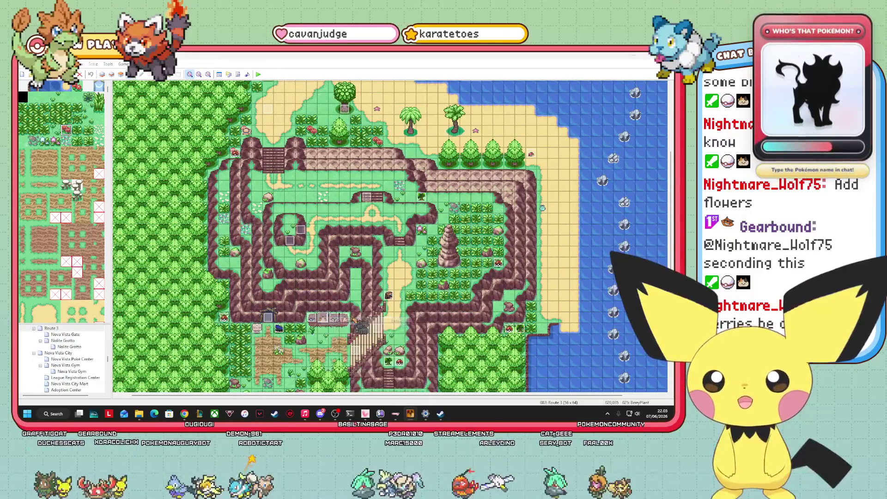
key("Escape")
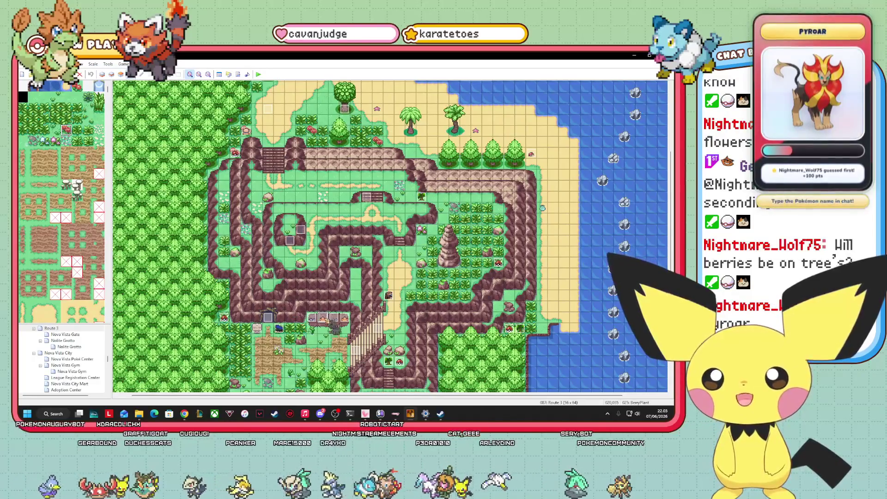
- Browse the Route 4, Route 5 and Route 6 maps, then return to Route 3
scroll(60, 355, "down", 10)
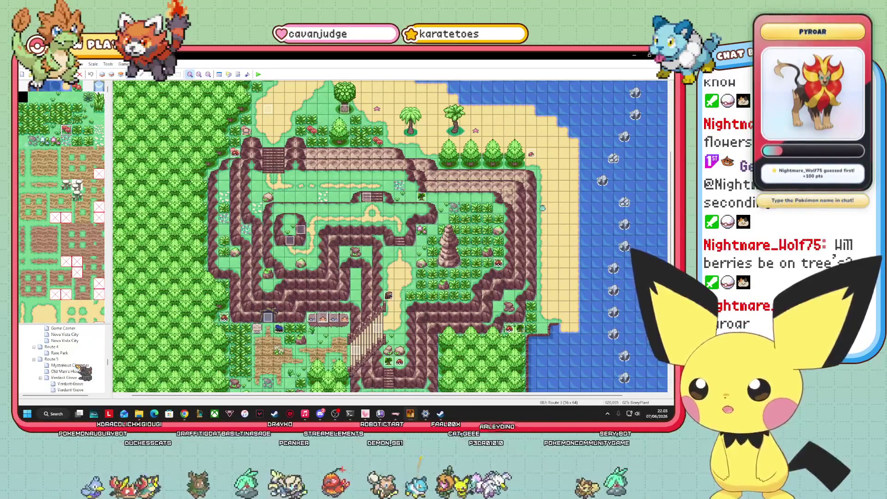
left_click(51, 347)
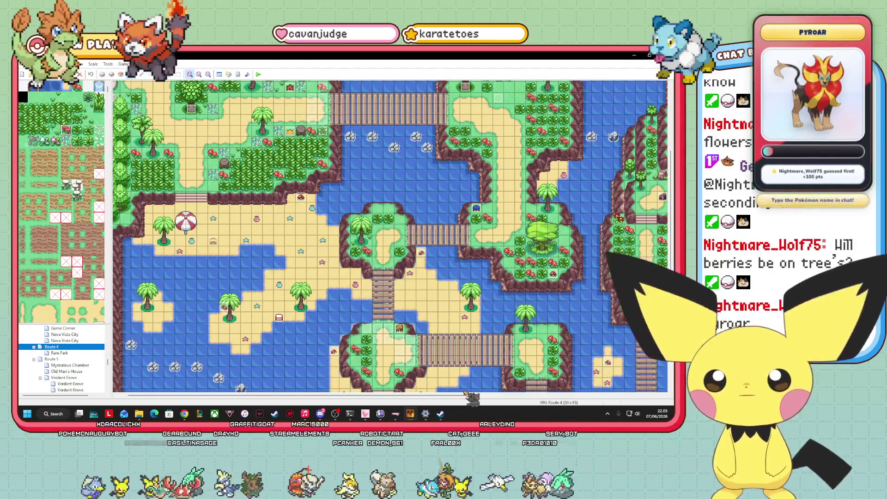
left_click(52, 359)
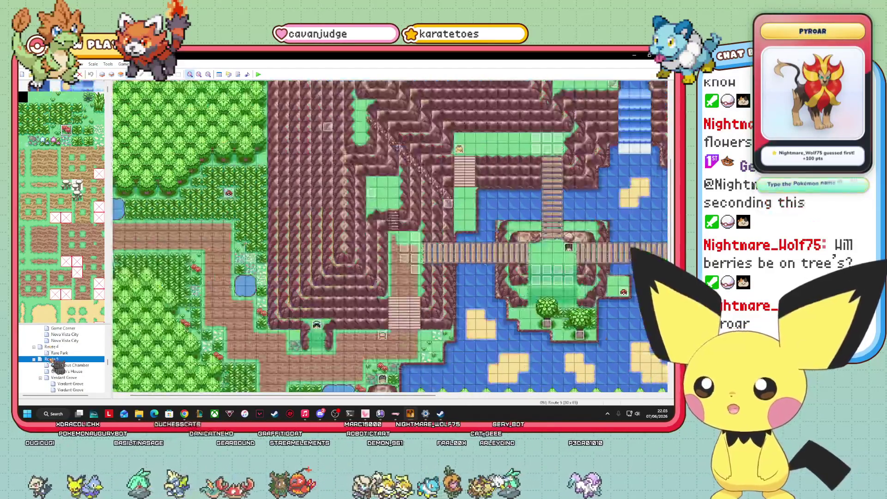
mouse_move(409, 397)
left_mouse_down()
mouse_move(633, 397)
mouse_move(388, 399)
left_mouse_up()
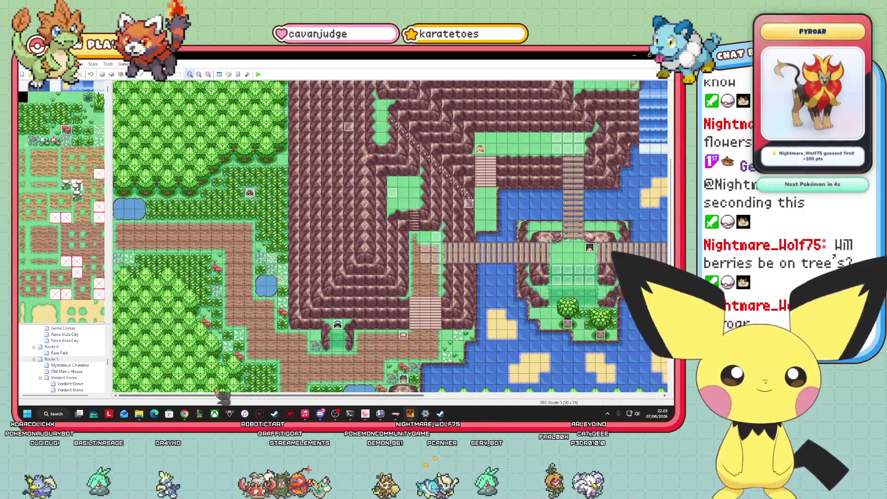
scroll(60, 360, "down", 3)
left_click(51, 353)
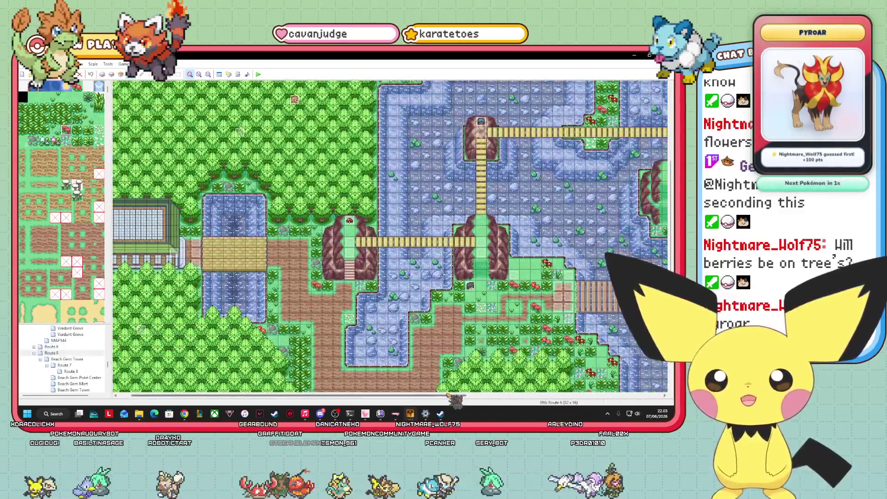
mouse_move(458, 397)
left_mouse_down()
mouse_move(645, 396)
mouse_move(465, 397)
left_mouse_up()
left_click_drag(670, 192, 670, 134)
left_click_drag(433, 402, 525, 402)
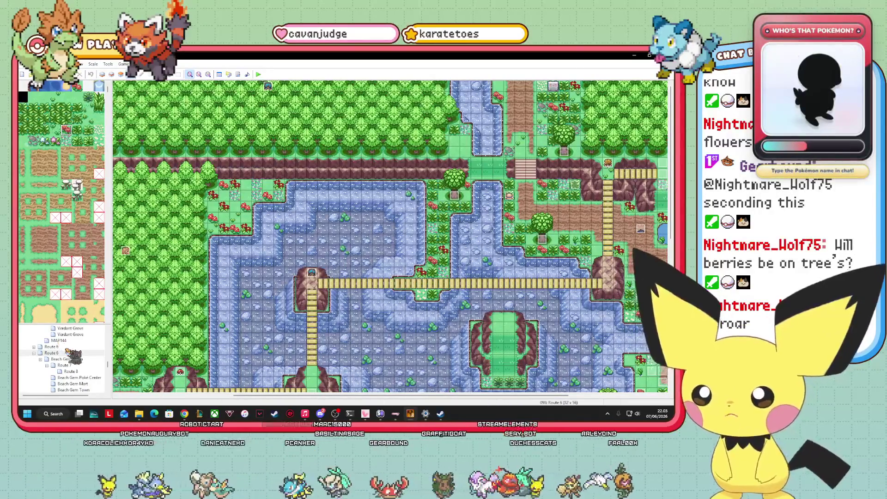
scroll(73, 355, "up", 5)
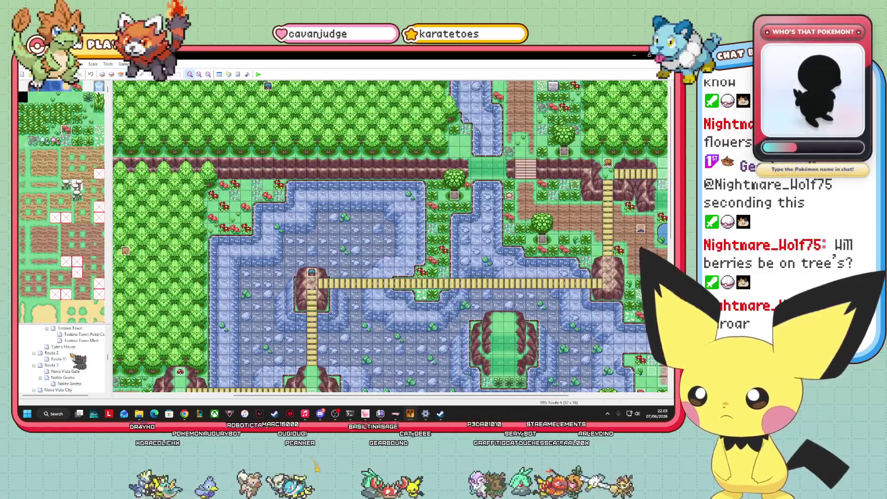
scroll(73, 355, "up", 3)
left_click(59, 365)
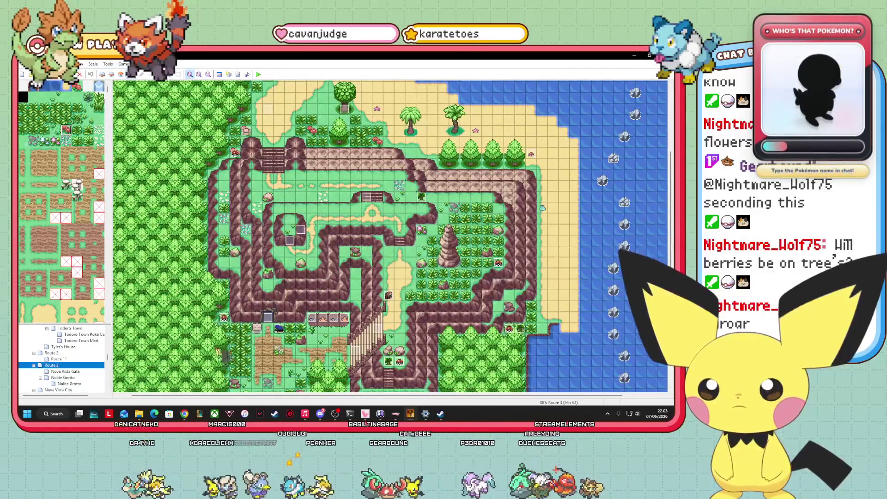
scroll(62, 202, "down", 10)
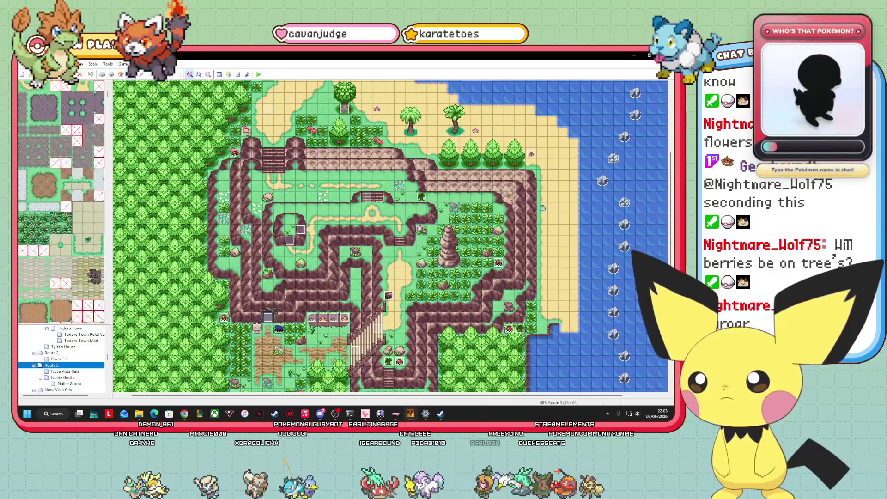
scroll(62, 202, "down", 10)
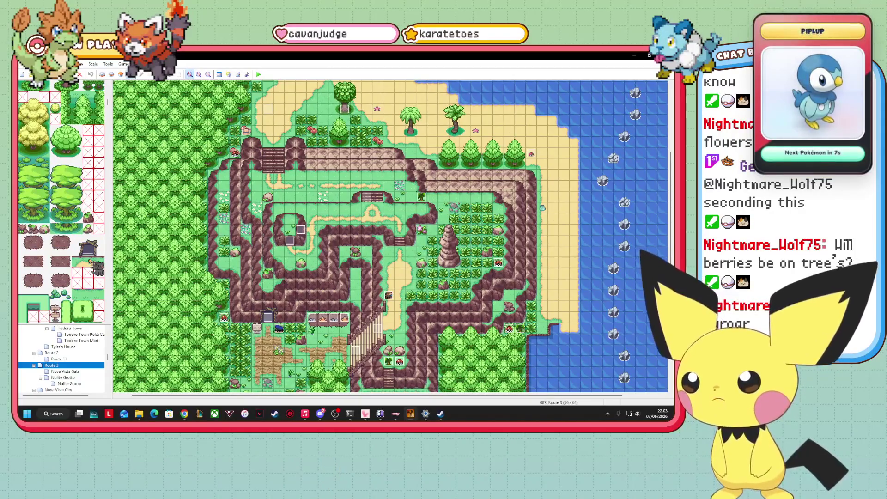
left_click(31, 291)
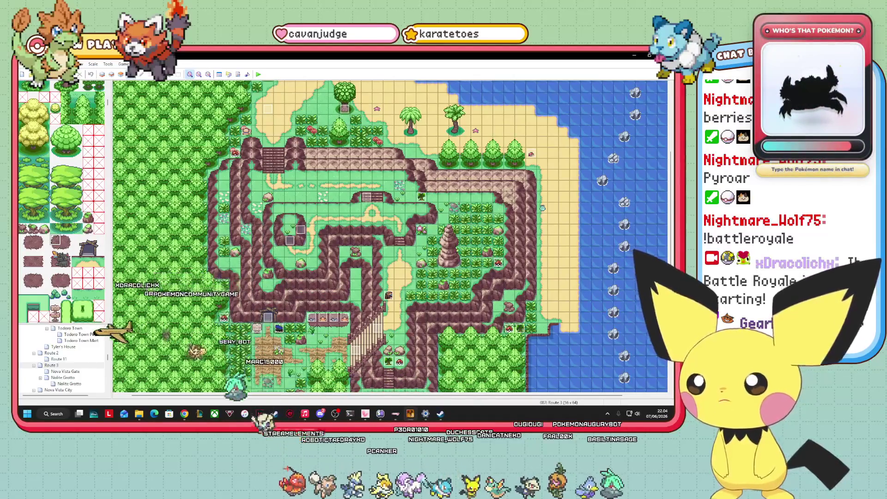
scroll(106, 337, "down", 5)
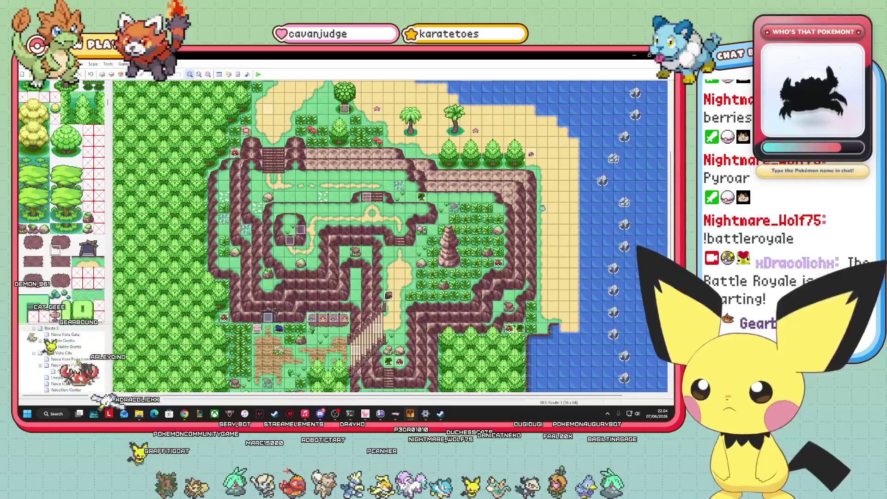
scroll(62, 359, "down", 1)
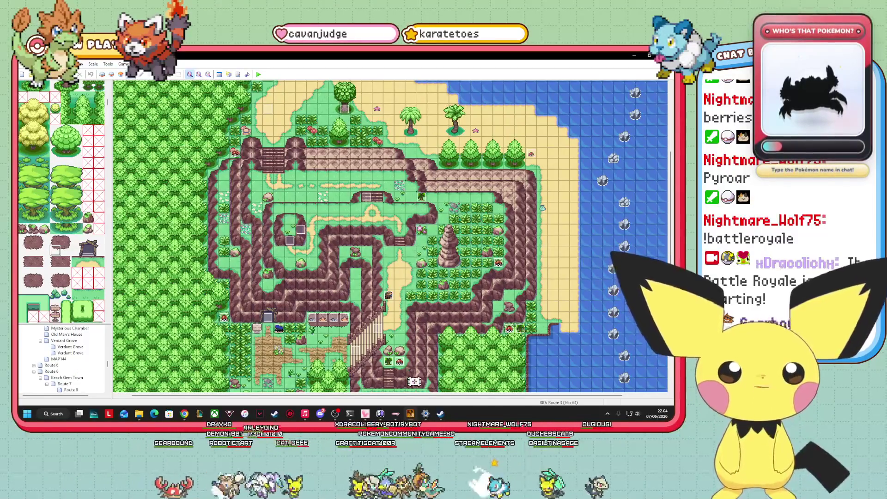
left_click(411, 414)
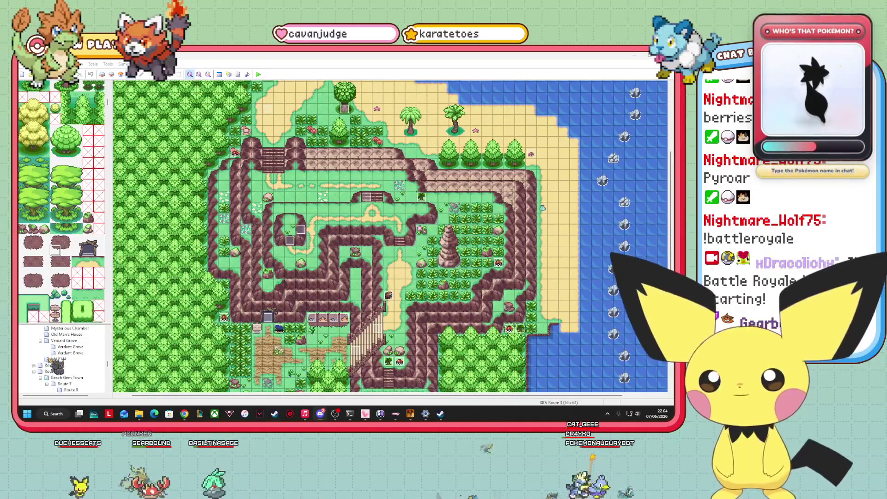
scroll(65, 361, "down", 10)
scroll(85, 376, "down", 10)
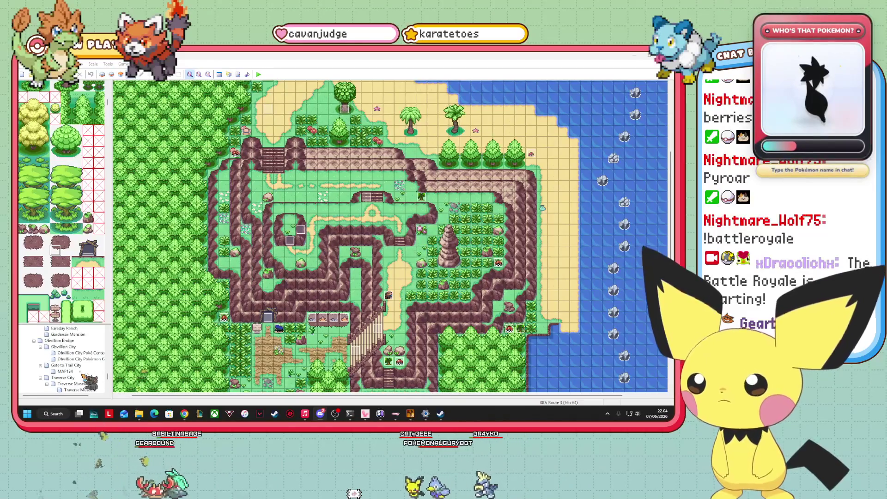
scroll(86, 375, "down", 10)
scroll(86, 368, "up", 1)
left_click(85, 365)
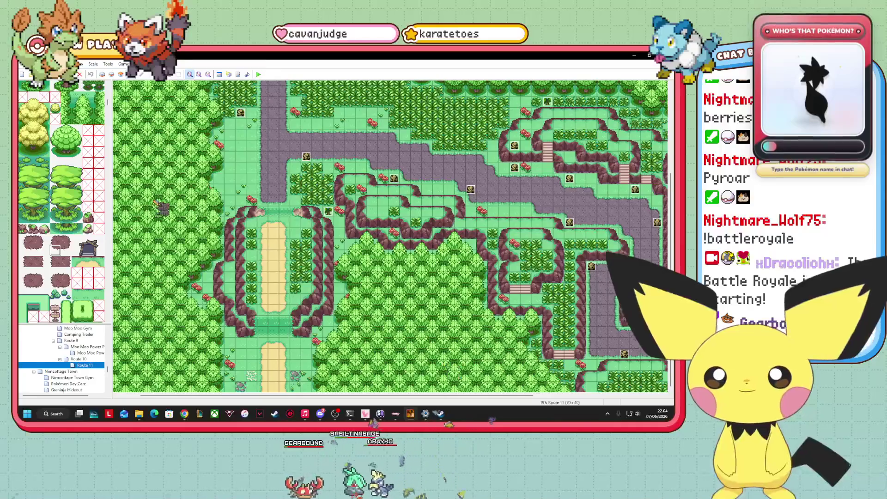
- Switch Route 11 to Layer 1 and choose a flower tile from the tileset
key("F5")
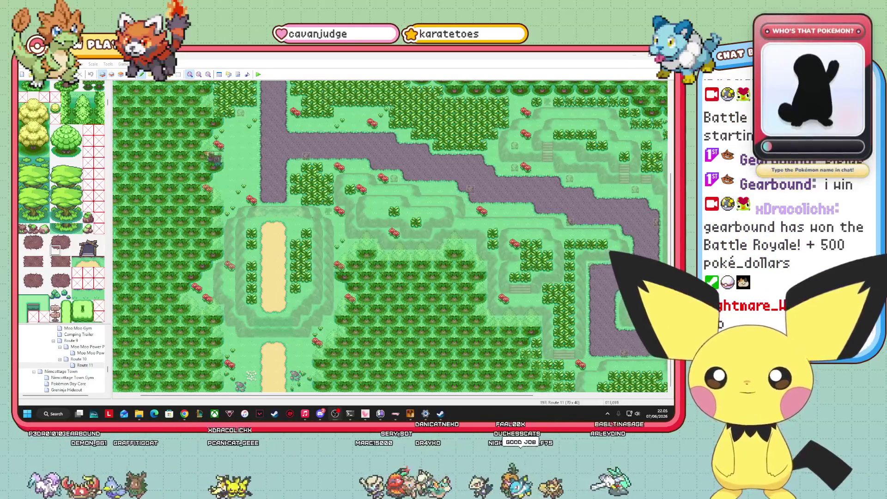
scroll(94, 221, "down", 5)
scroll(94, 221, "up", 5)
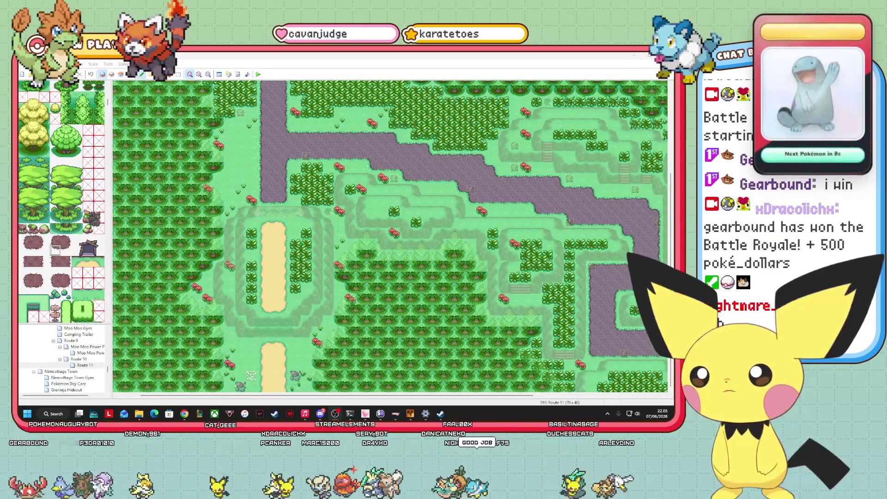
scroll(61, 202, "down", 10)
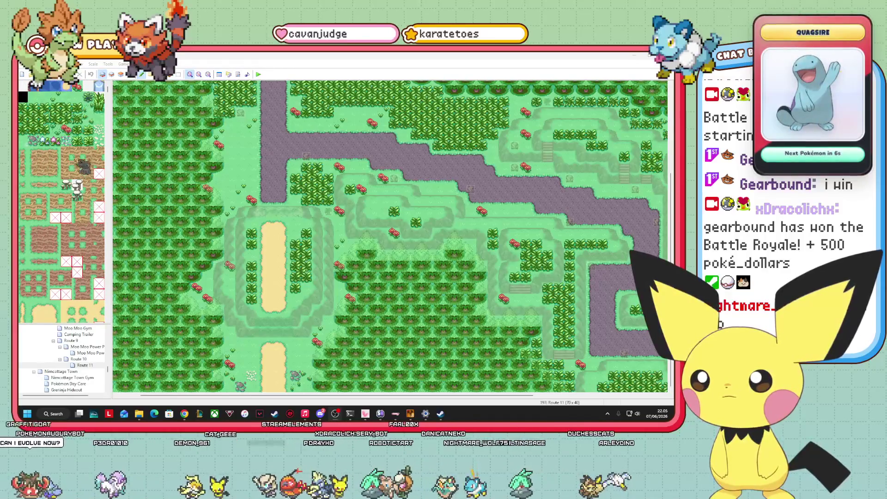
left_click(66, 140)
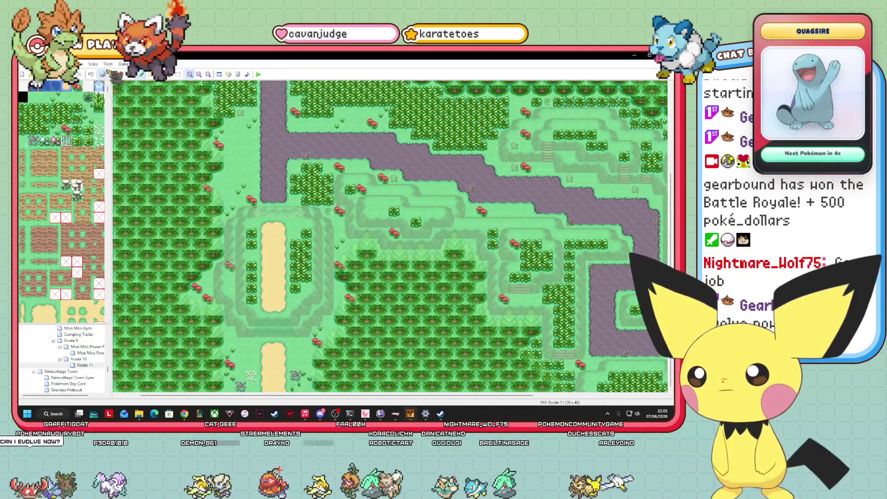
- Place eight blue flowers across Route 11's grass, from west to east
left_click(218, 189)
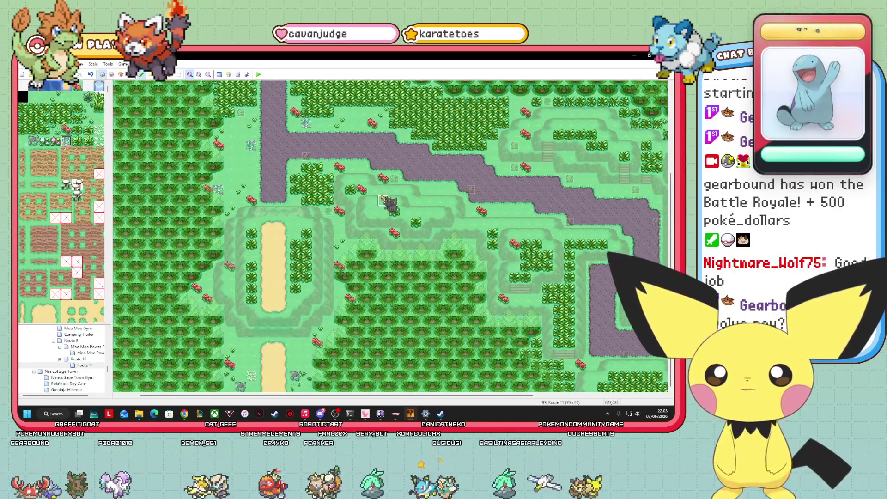
left_click(372, 212)
left_click(439, 190)
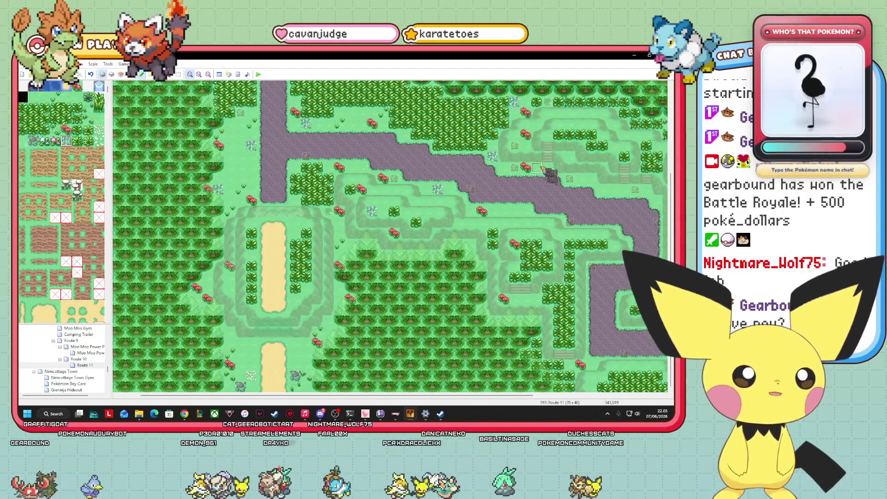
left_click(580, 179)
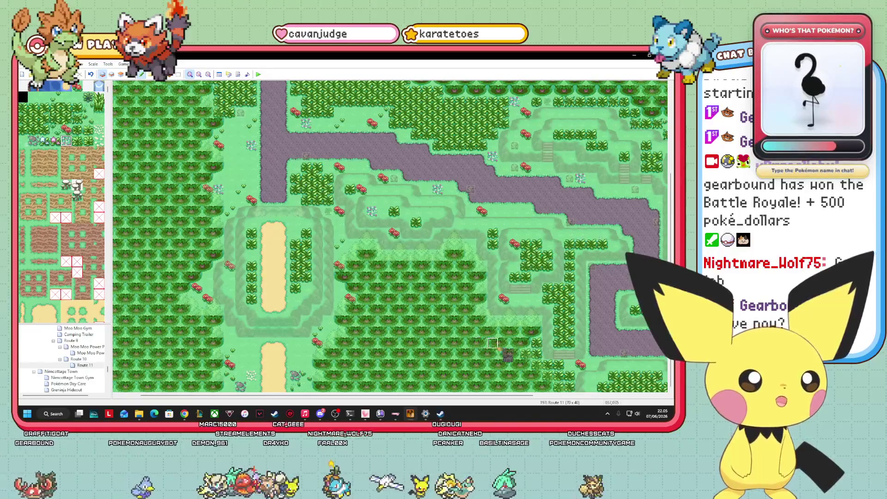
left_click(536, 299)
left_click(590, 364)
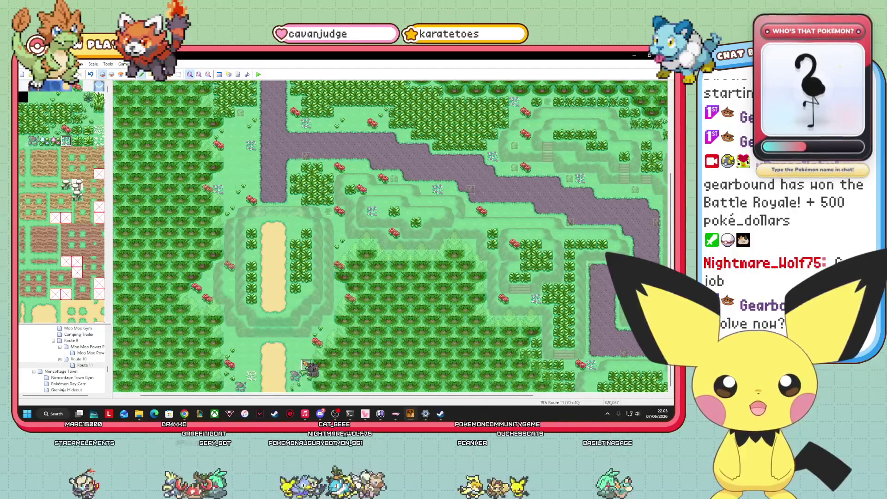
left_click(229, 332)
left_click(339, 333)
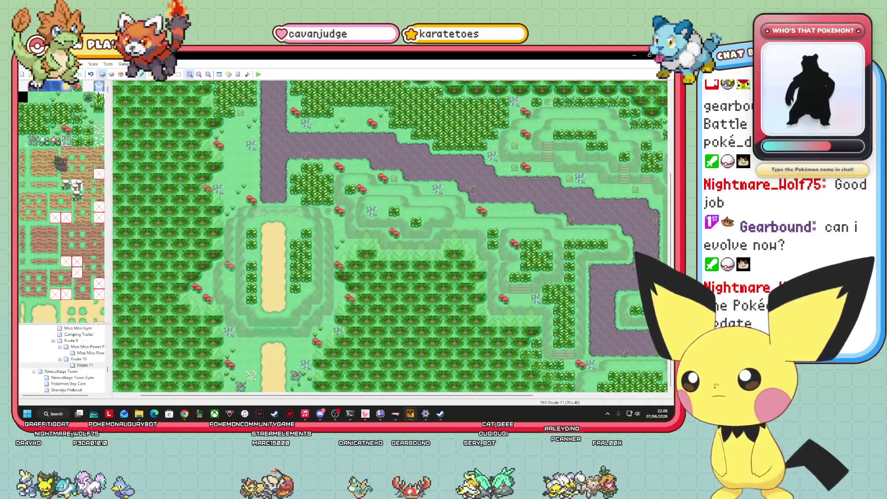
- Add three small grey rocks on the grass, then show the map's events
left_click(230, 167)
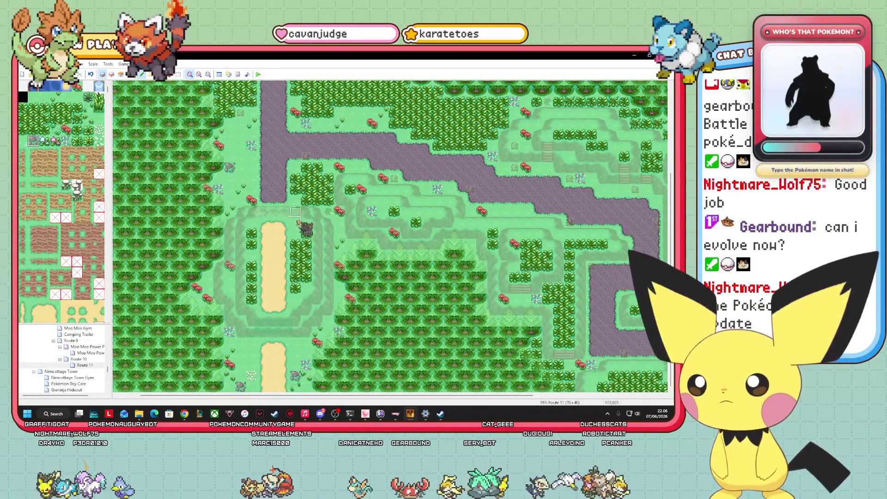
left_click(251, 112)
left_click(294, 200)
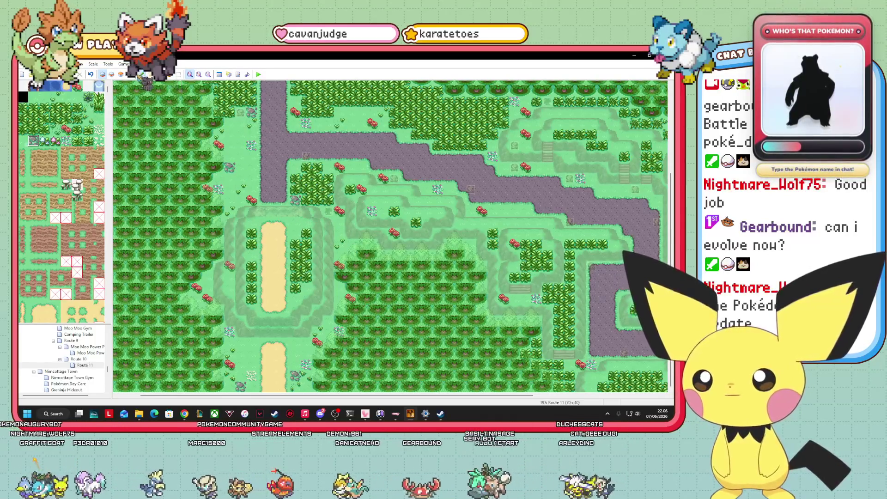
left_click(141, 75)
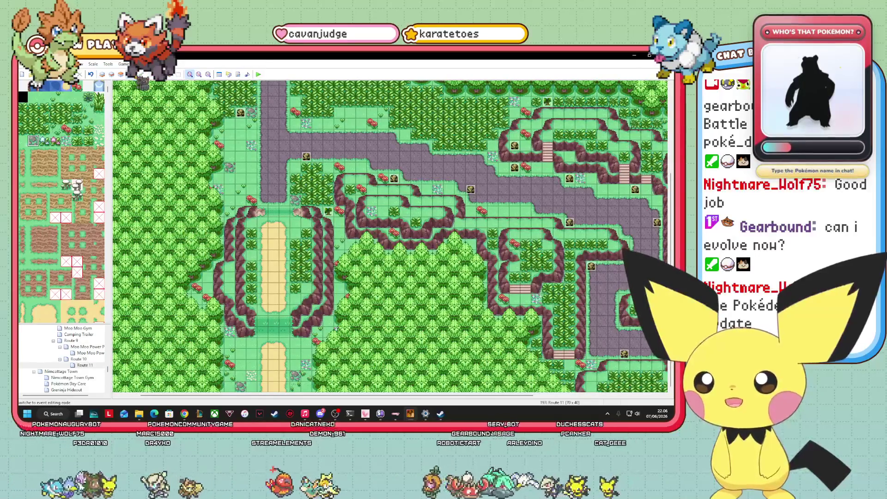
- Leave the events view and go back to editing Layer 1 of Route 11
left_click(112, 74)
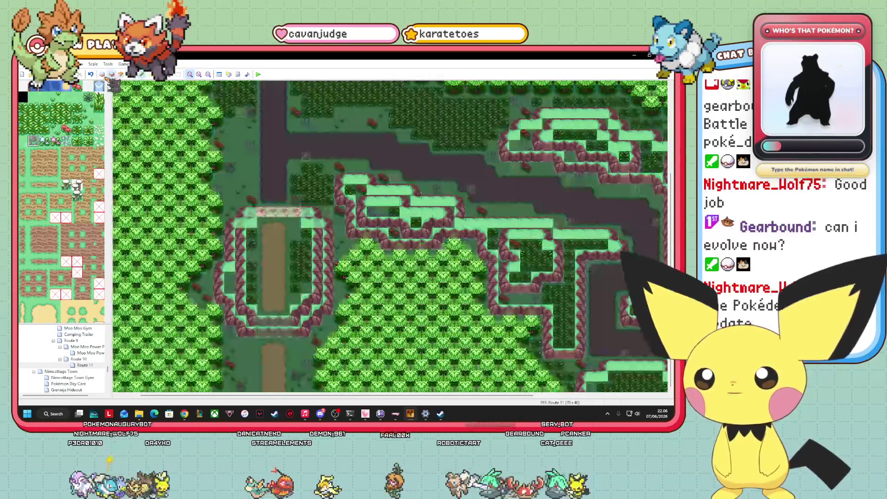
left_click(102, 74)
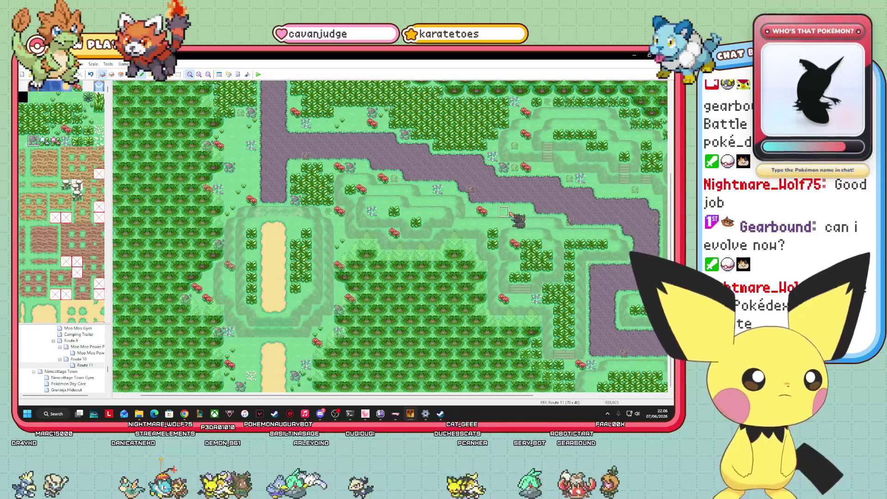
- Display Route 11's event markers with the Events layer, scrolling east and back west
mouse_move(488, 396)
left_mouse_down()
mouse_move(601, 398)
mouse_move(617, 414)
left_mouse_up()
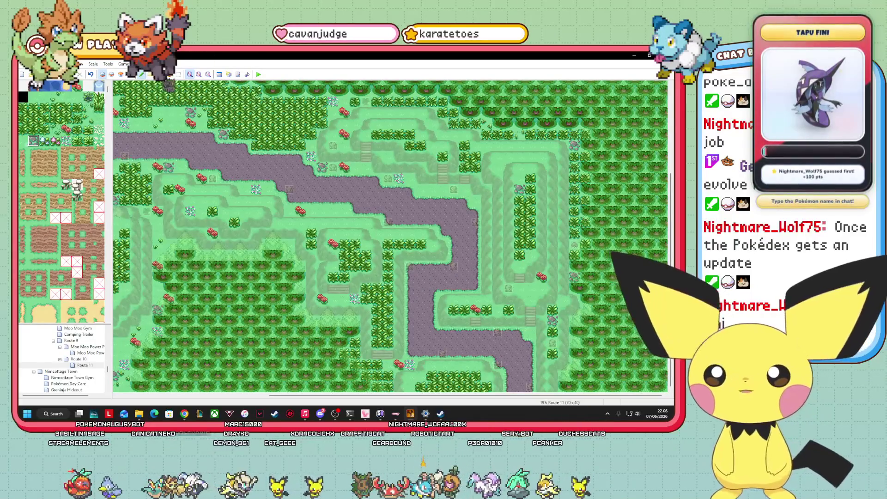
left_click(131, 74)
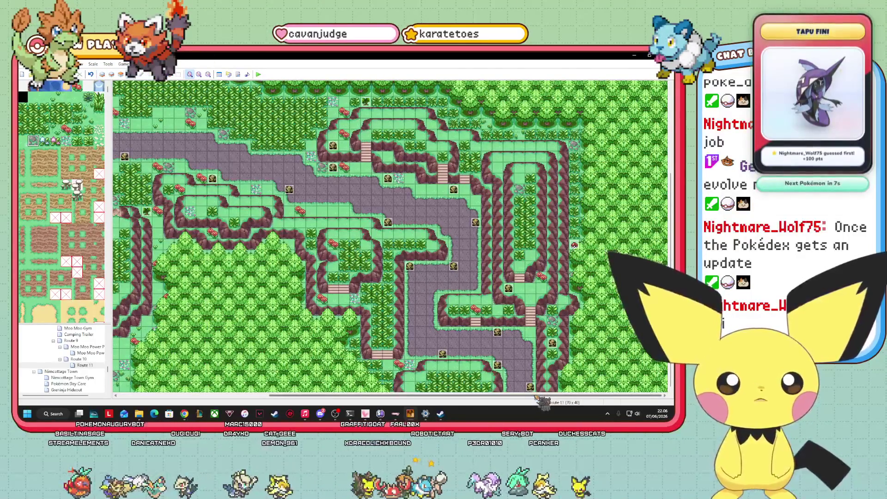
left_click_drag(543, 396, 392, 396)
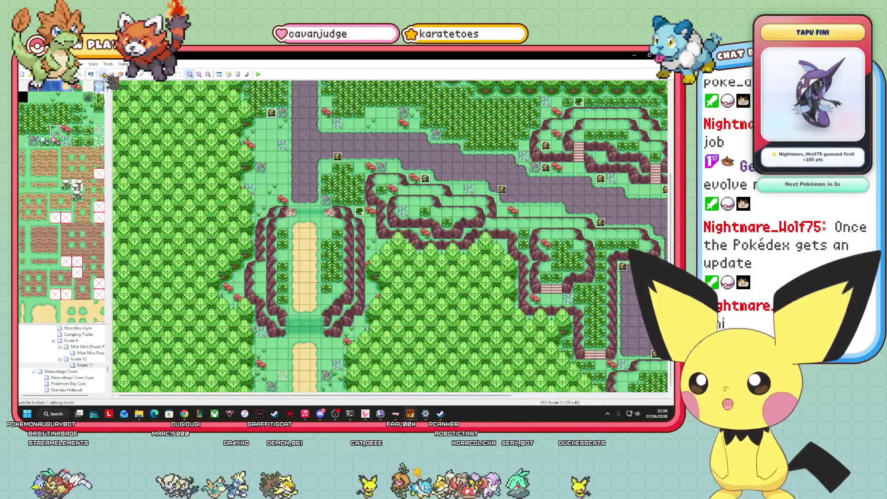
left_click(103, 74)
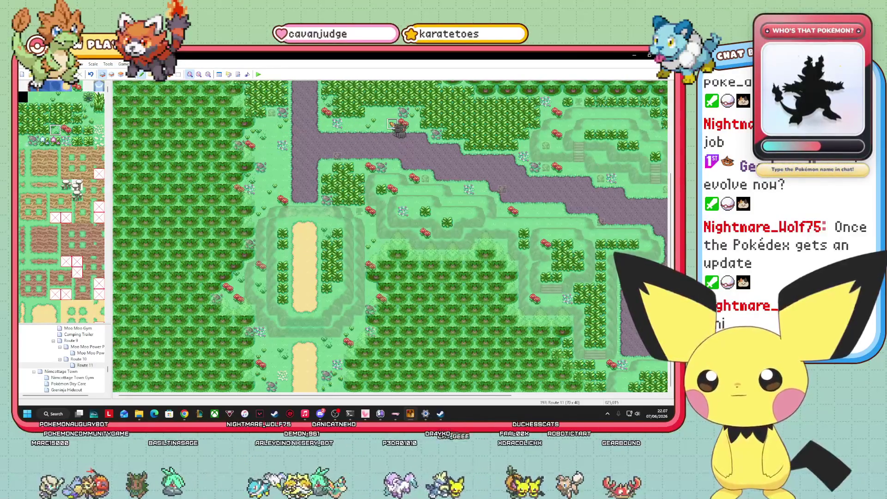
left_click_drag(388, 119, 241, 155)
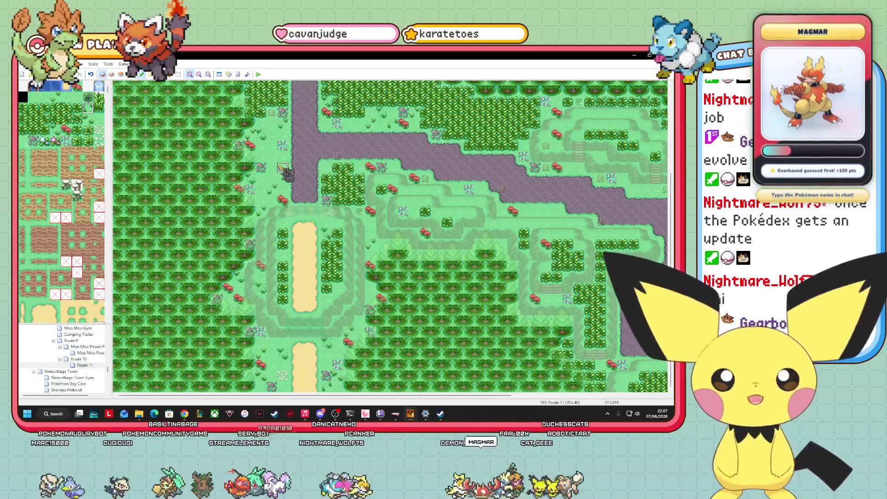
mouse_move(250, 234)
left_mouse_down()
mouse_move(266, 152)
mouse_move(279, 199)
mouse_move(338, 190)
left_mouse_up()
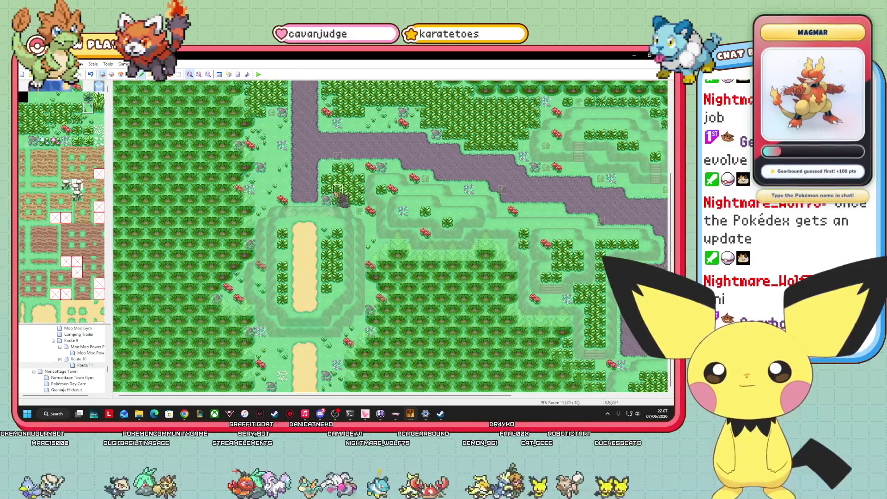
left_click_drag(261, 206, 86, 125)
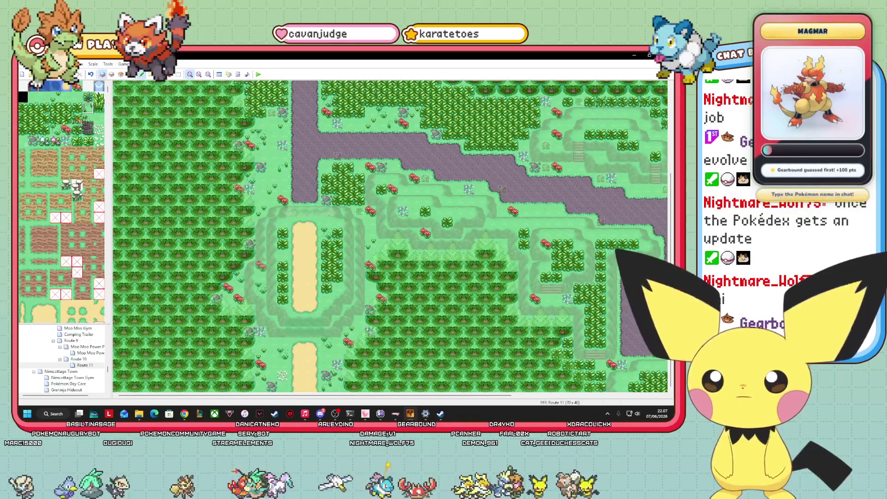
left_click_drag(318, 203, 263, 194)
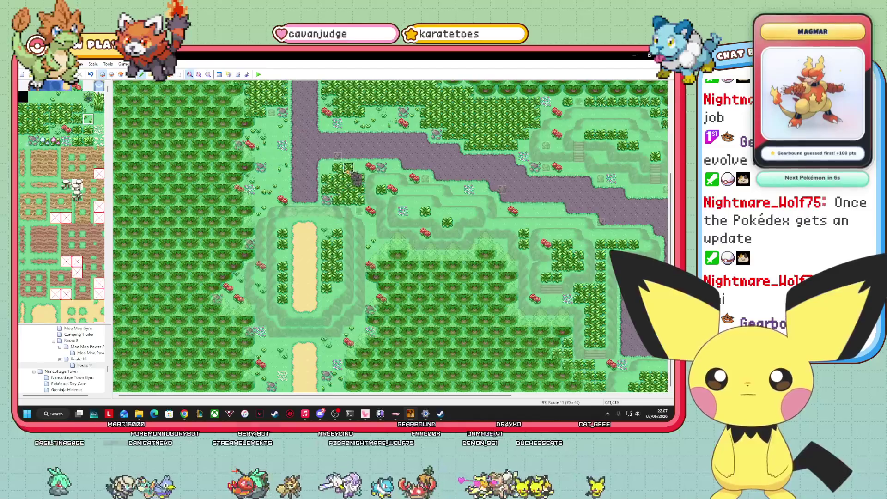
mouse_move(385, 260)
left_mouse_down()
mouse_move(377, 234)
mouse_move(307, 299)
left_mouse_up()
mouse_move(261, 365)
left_mouse_down()
mouse_move(267, 349)
mouse_move(326, 354)
mouse_move(370, 323)
mouse_move(379, 295)
left_mouse_up()
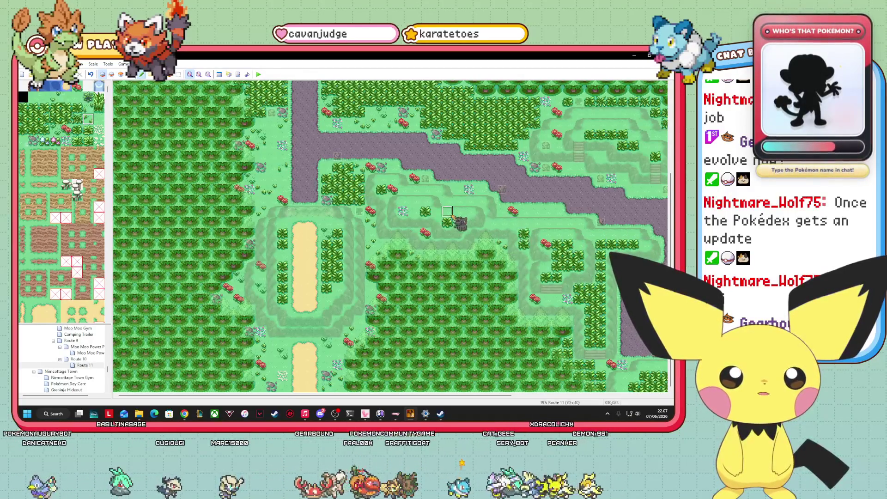
mouse_move(448, 223)
left_mouse_down()
mouse_move(338, 190)
mouse_move(347, 144)
mouse_move(330, 169)
left_mouse_up()
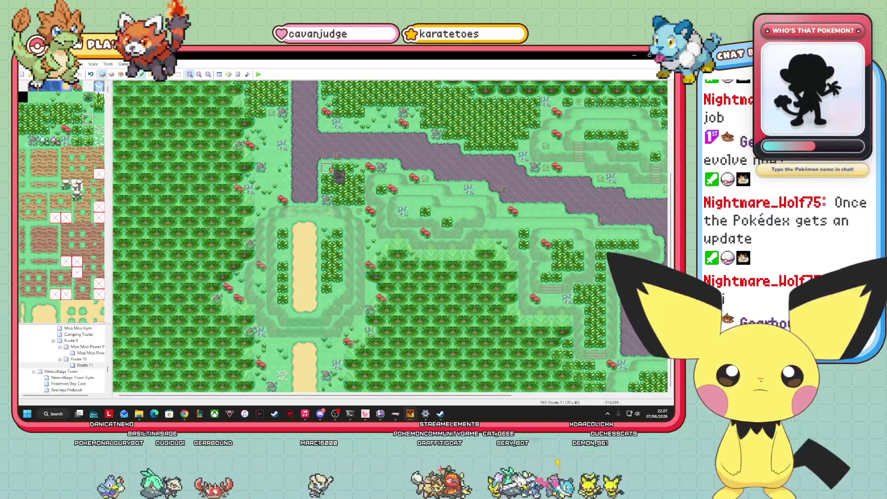
mouse_move(330, 169)
left_mouse_down()
mouse_move(302, 145)
mouse_move(365, 146)
mouse_move(417, 195)
mouse_move(326, 185)
mouse_move(143, 76)
left_mouse_up()
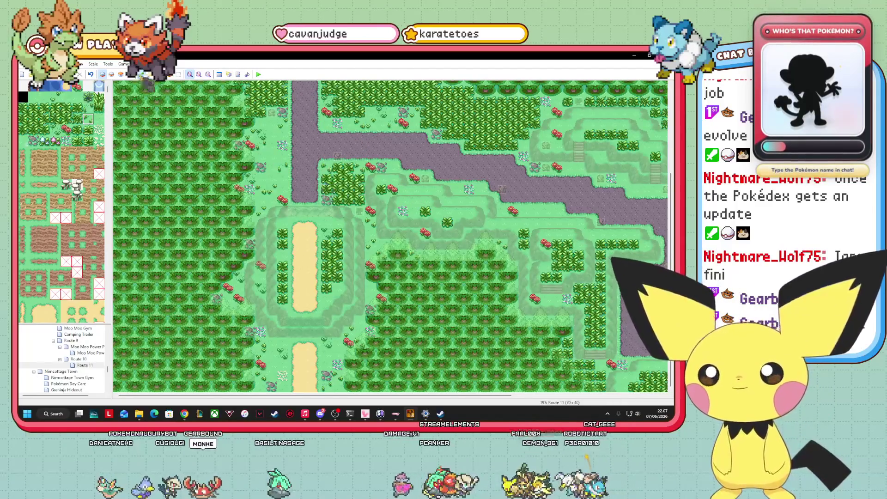
left_click(199, 74)
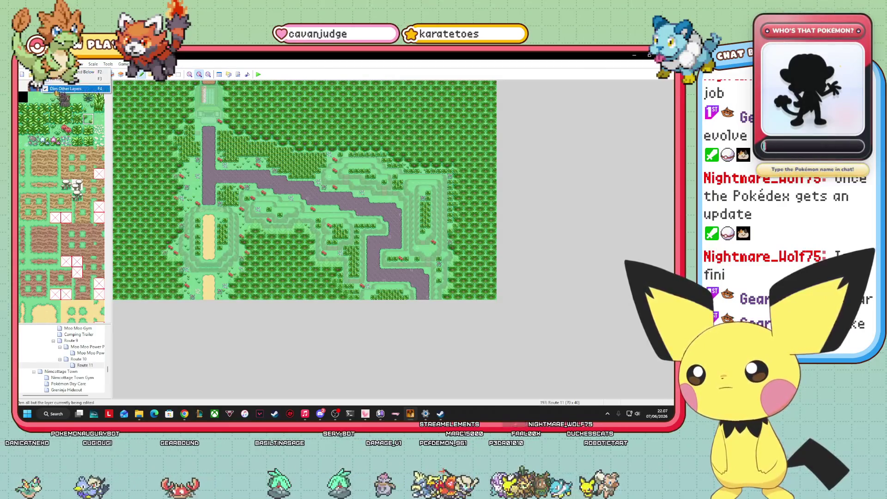
- Show all map layers at full brightness and return to editing Route 11's Layer 1
left_click(130, 73)
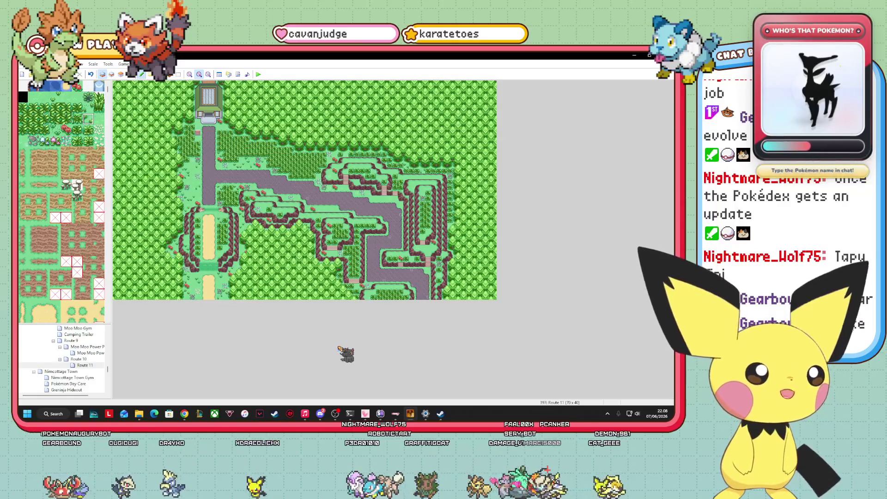
key("alt+Tab")
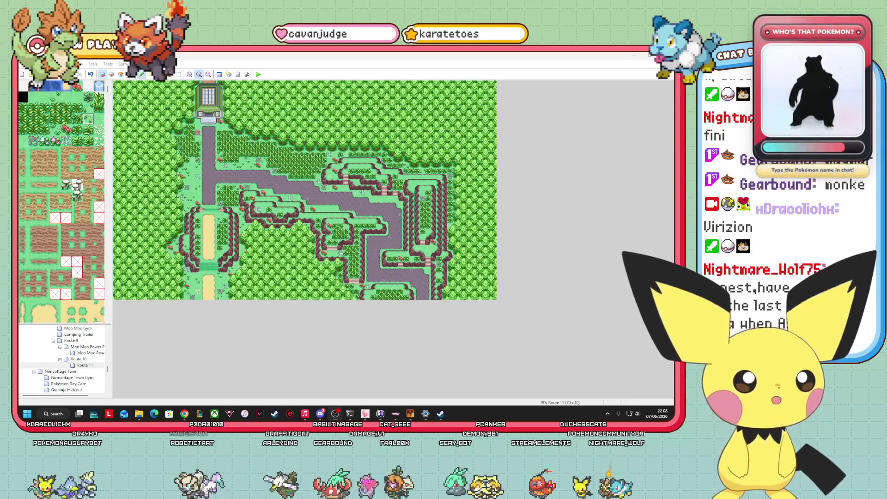
left_click(130, 75)
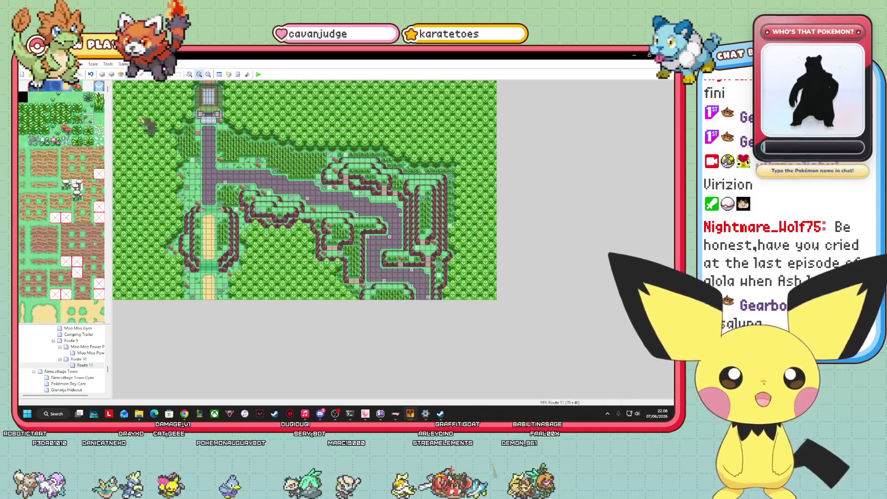
left_click(103, 74)
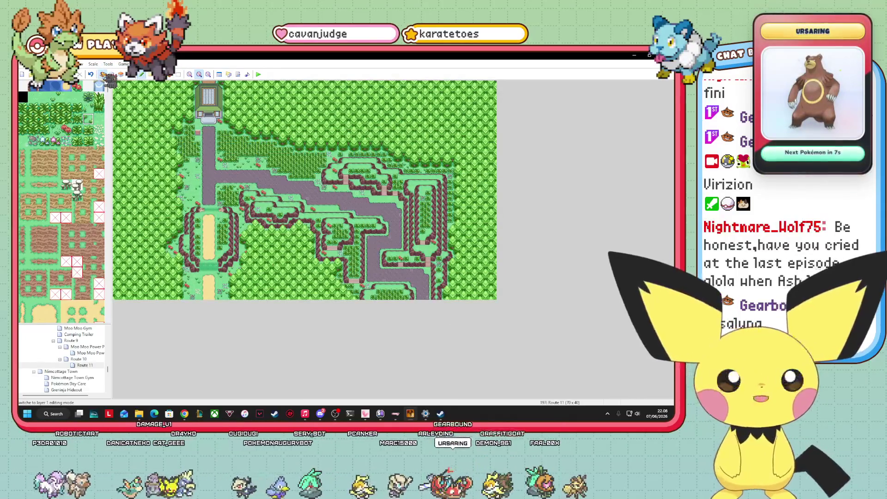
- Restore Route 11 to 1:1 zoom and select a paint tile from the tileset palette
left_click(189, 74)
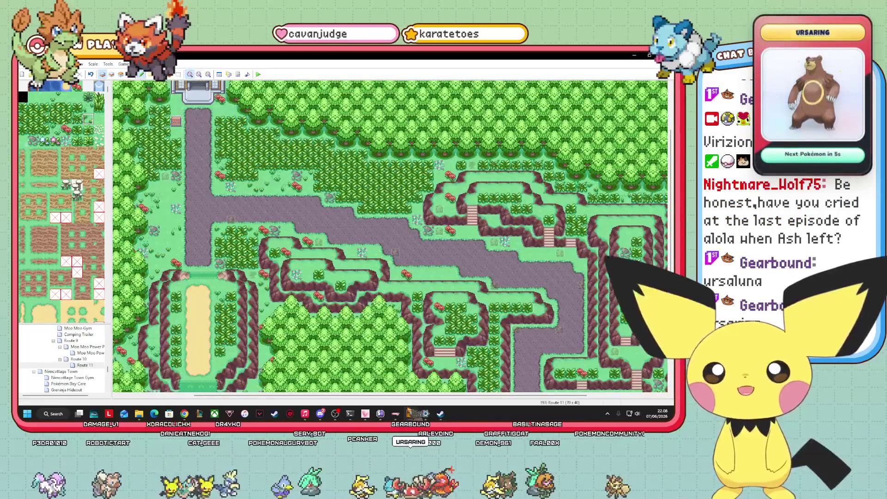
left_click_drag(531, 396, 606, 396)
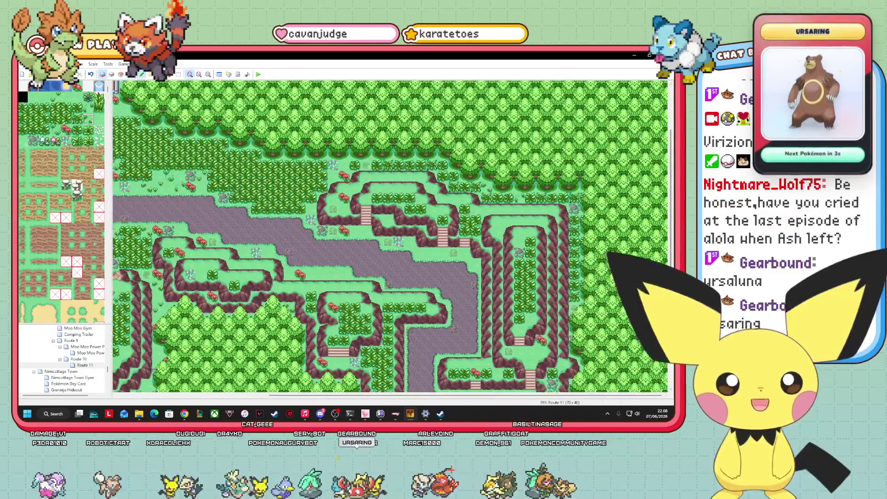
scroll(671, 398, "down", 3)
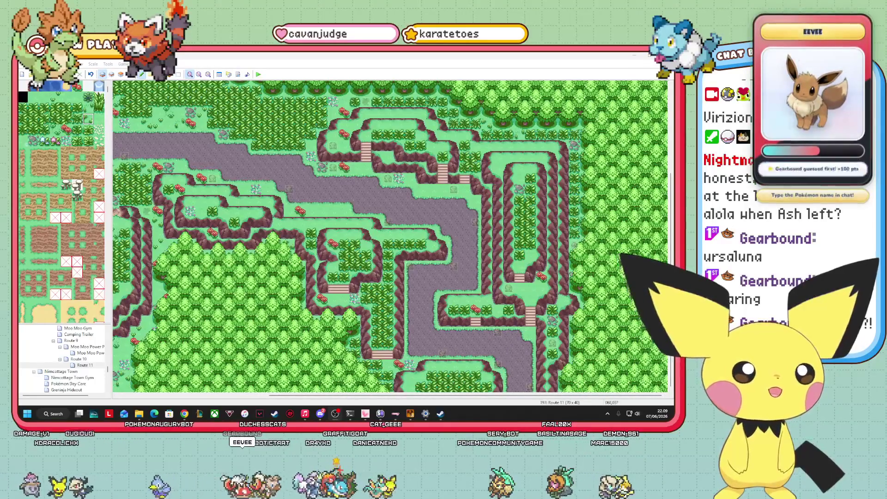
left_click(662, 355)
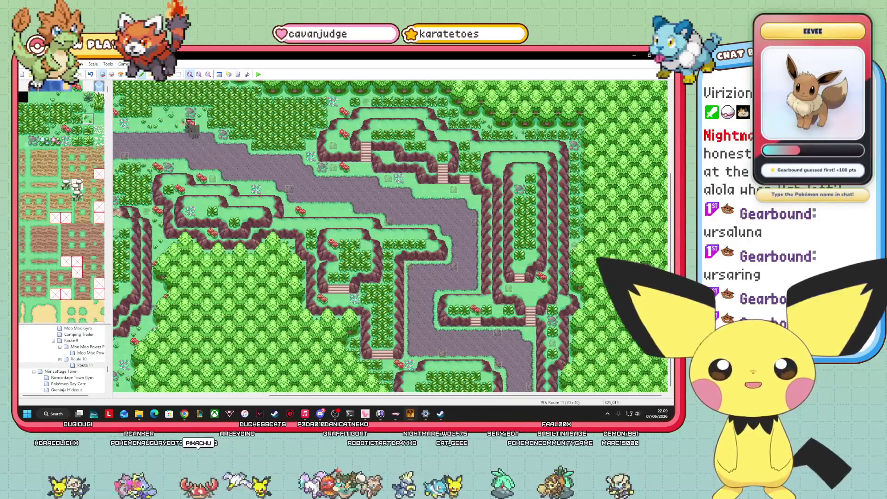
left_click(98, 130)
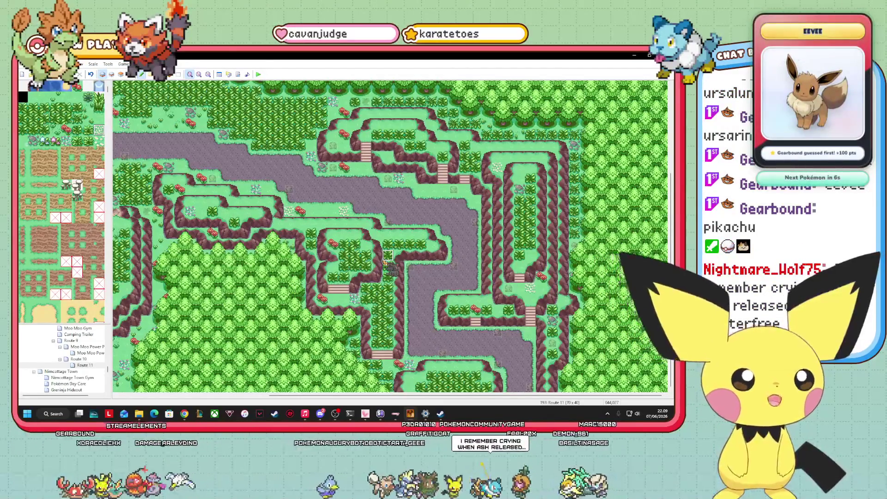
left_click_drag(433, 397, 339, 398)
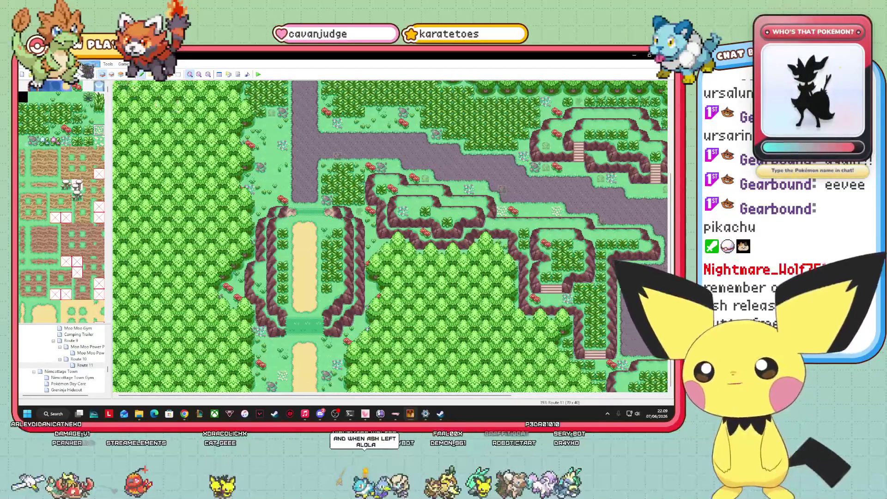
- Select Layer 1, scroll across Route 11, then switch to the Events layer
left_click(102, 74)
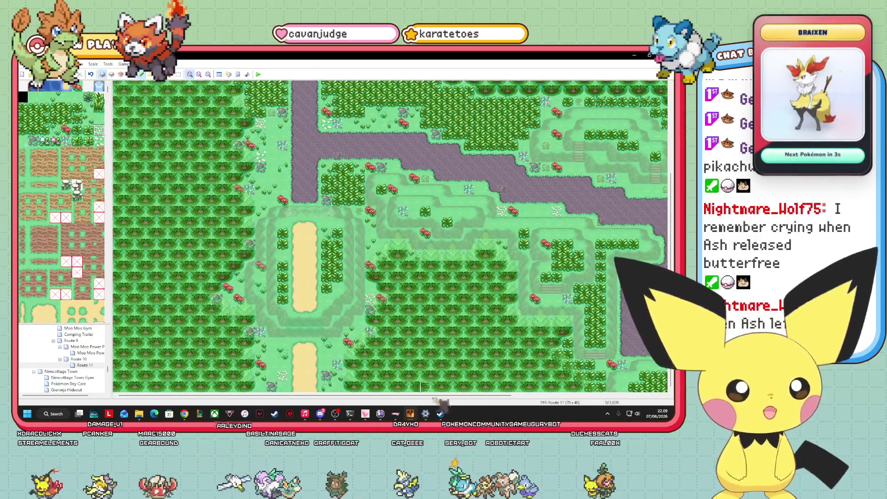
scroll(400, 375, "right", 6)
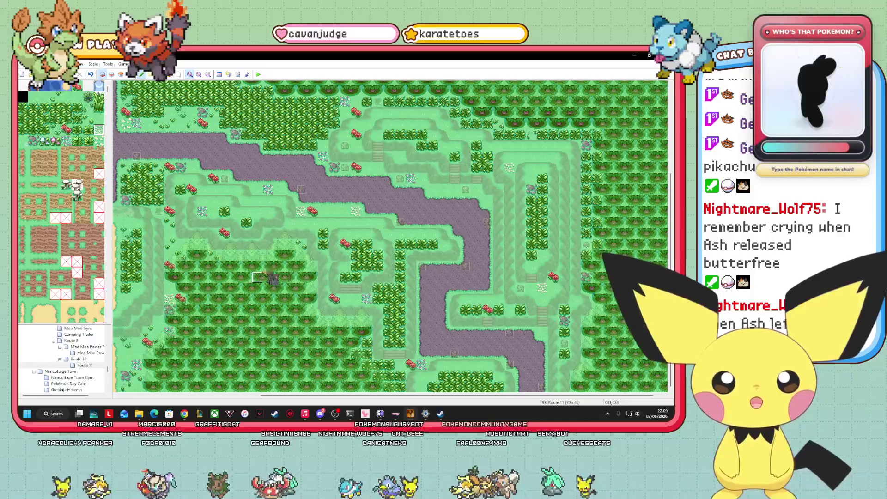
mouse_move(406, 396)
left_mouse_down()
mouse_move(252, 398)
mouse_move(288, 398)
left_mouse_up()
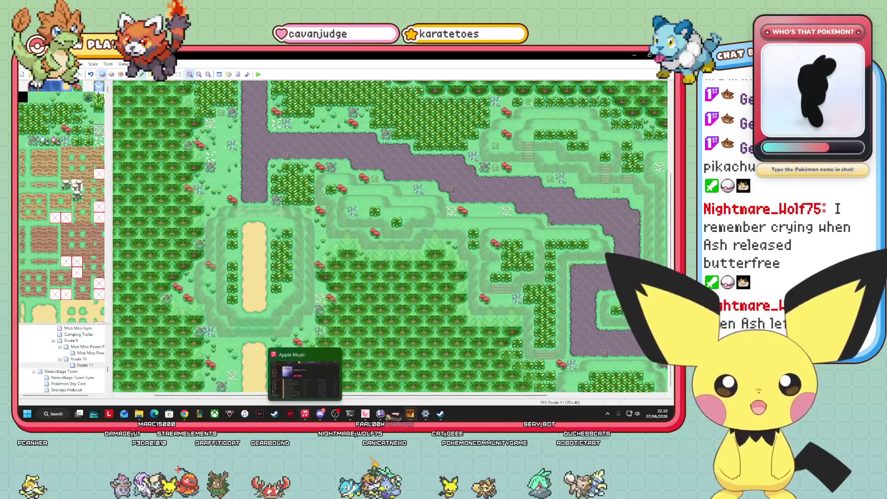
left_click_drag(462, 397, 558, 397)
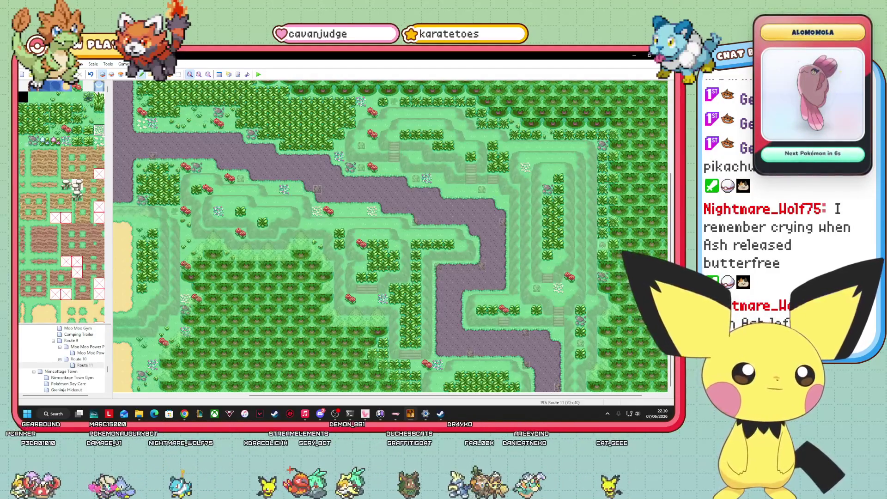
left_click_drag(446, 395, 315, 395)
left_click(131, 74)
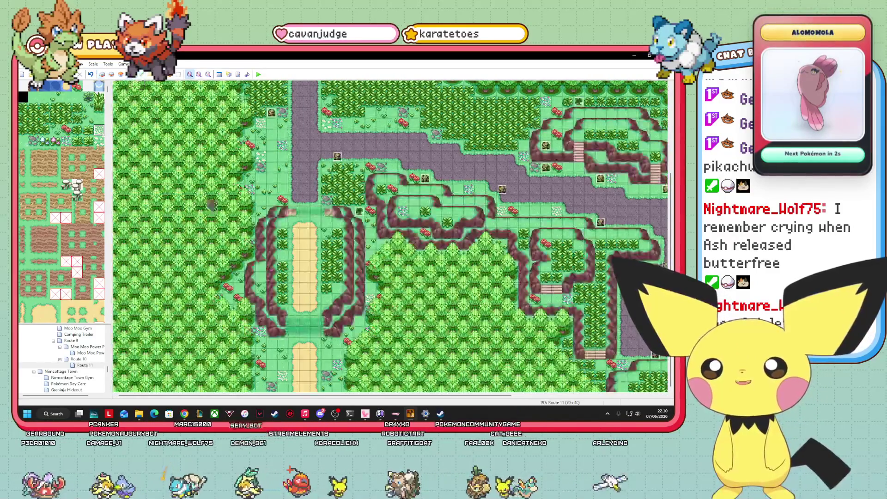
mouse_move(486, 396)
left_mouse_down()
mouse_move(640, 396)
mouse_move(593, 388)
left_mouse_up()
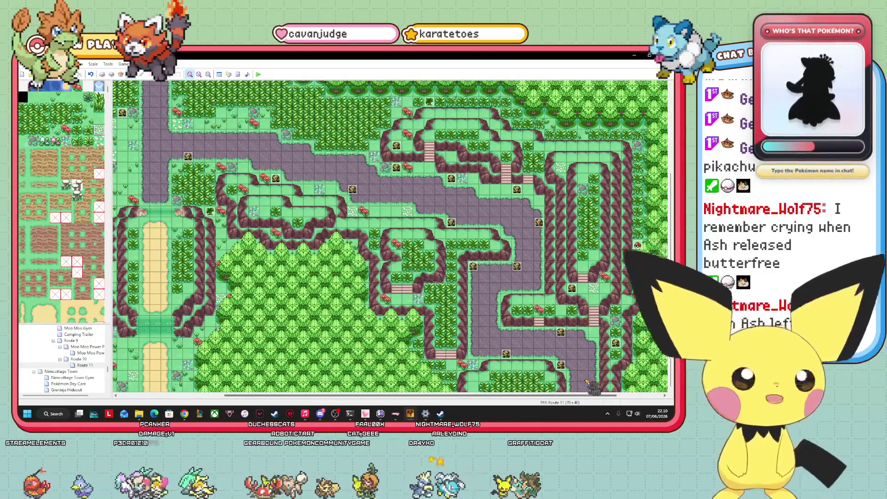
left_click_drag(587, 382, 581, 370)
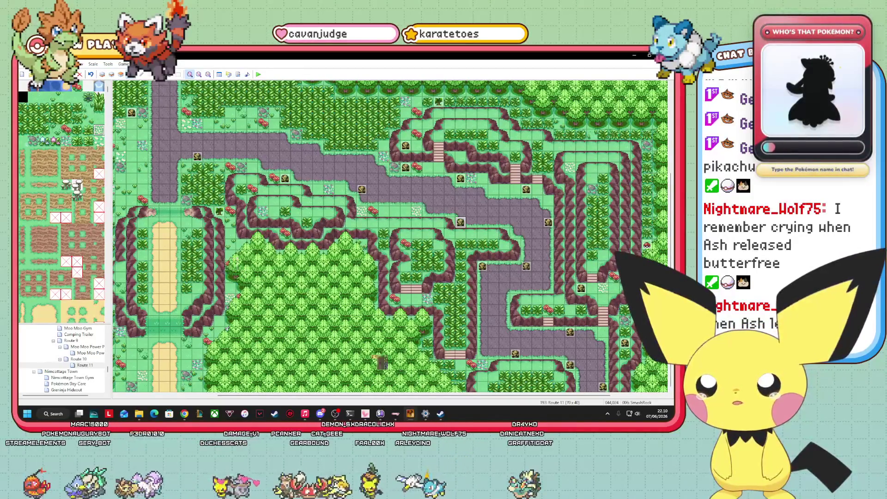
mouse_move(295, 396)
left_mouse_down()
mouse_move(200, 396)
mouse_move(349, 396)
mouse_move(232, 396)
mouse_move(225, 409)
left_mouse_up()
scroll(390, 235, "up", 3)
scroll(391, 235, "up", 3)
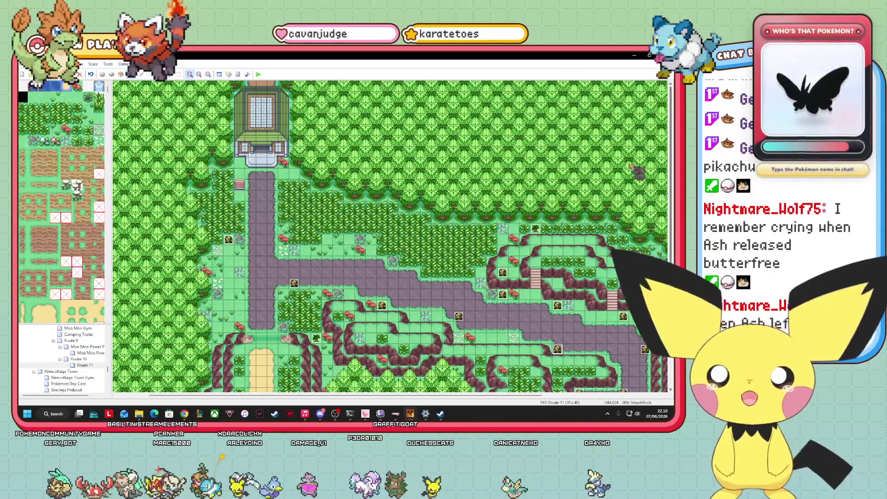
scroll(391, 236, "down", 5)
scroll(390, 236, "right", 5)
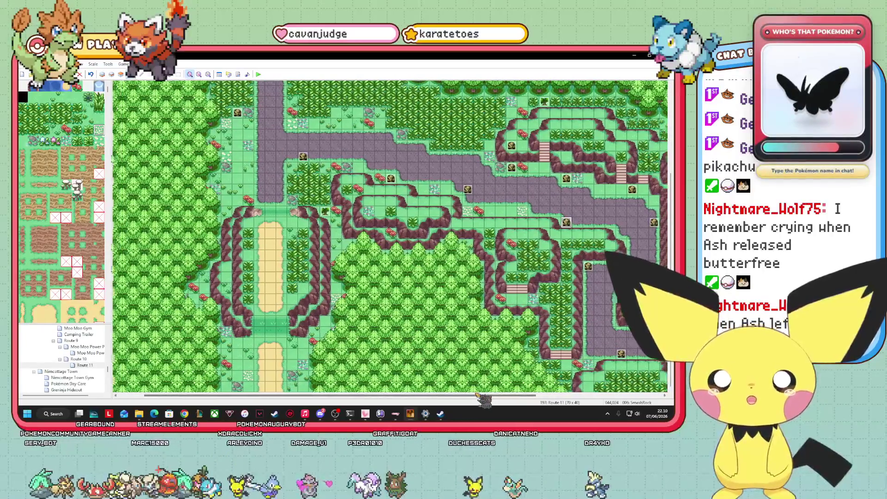
scroll(390, 236, "left", 7)
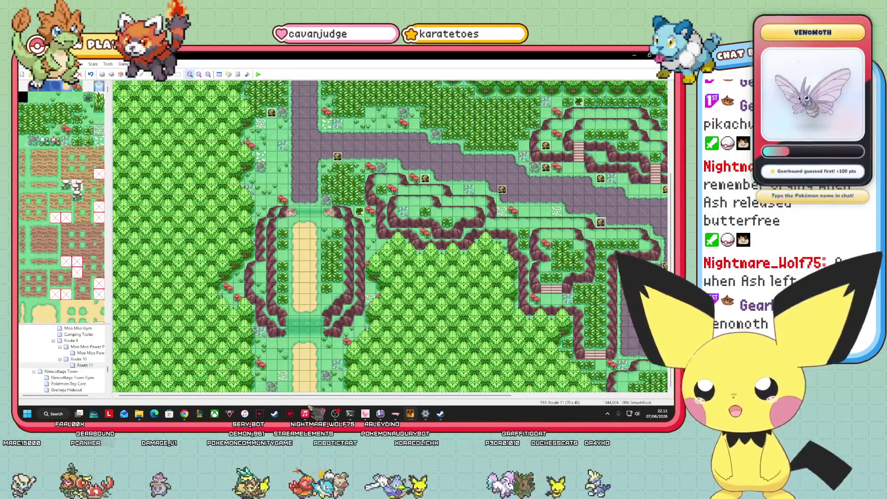
scroll(391, 236, "right", 5)
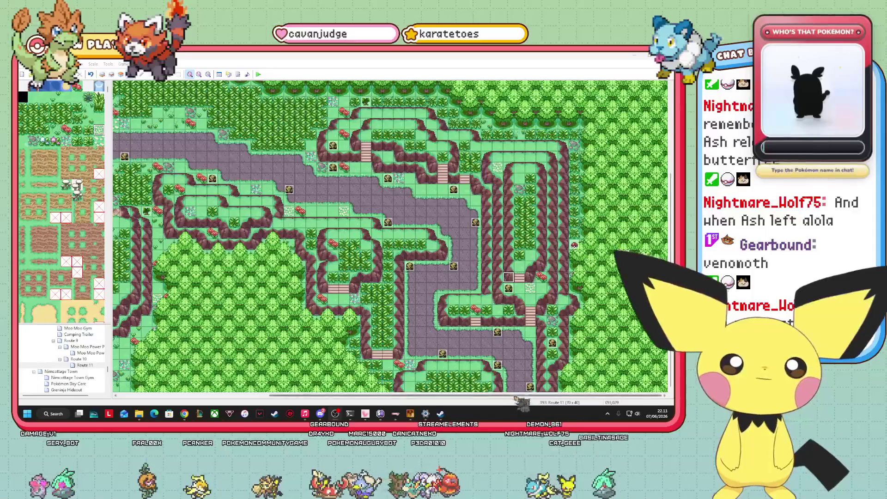
- Move the dark NPC event two tiles up-left so it sits beside the building door
left_click_drag(458, 396, 306, 396)
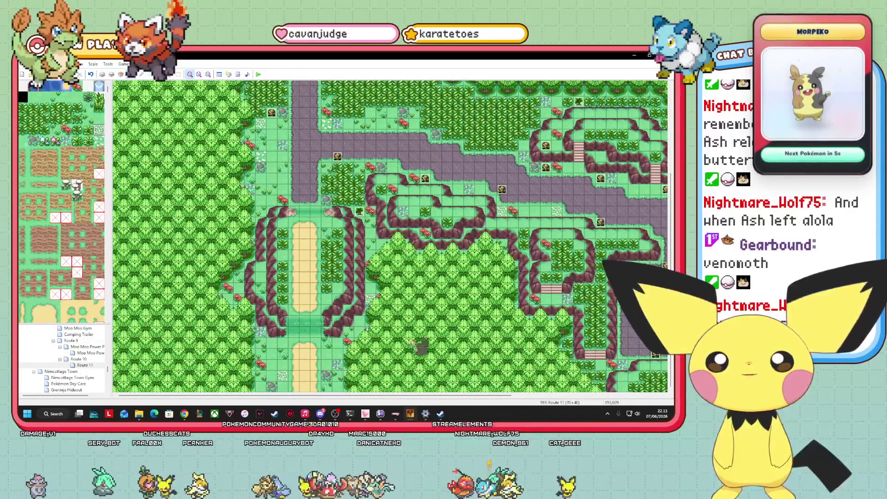
left_click_drag(672, 226, 668, 132)
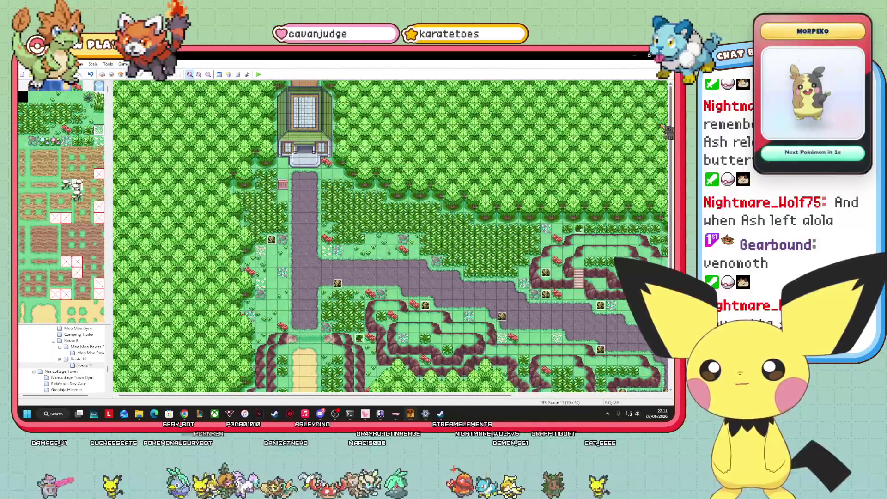
left_click_drag(250, 230, 233, 220)
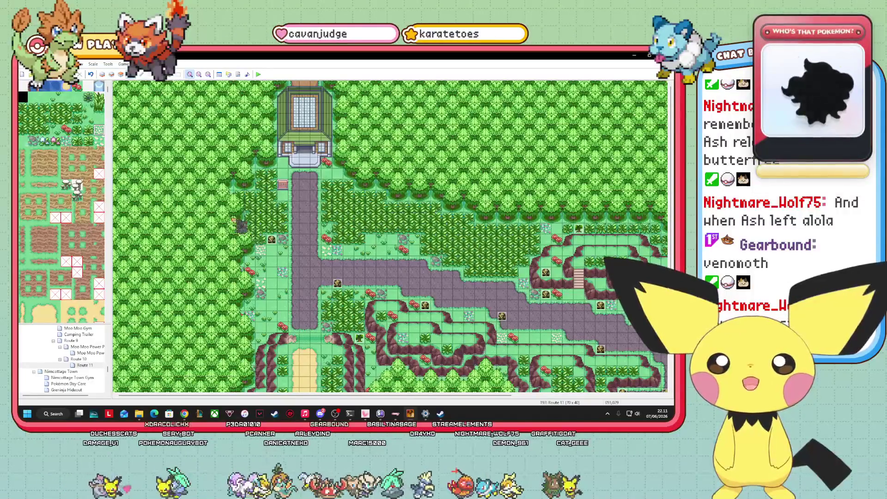
mouse_move(325, 141)
left_mouse_down()
mouse_move(194, 204)
mouse_move(310, 98)
mouse_move(324, 156)
left_mouse_up()
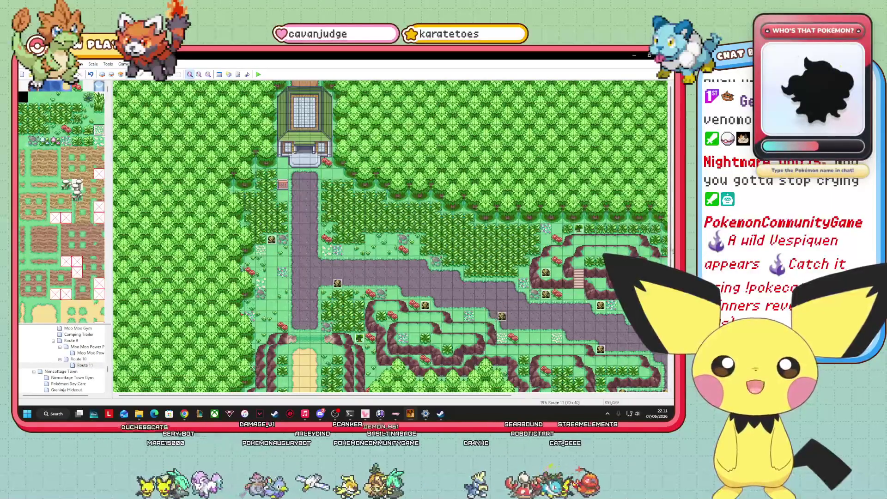
scroll(666, 373, "down", 3)
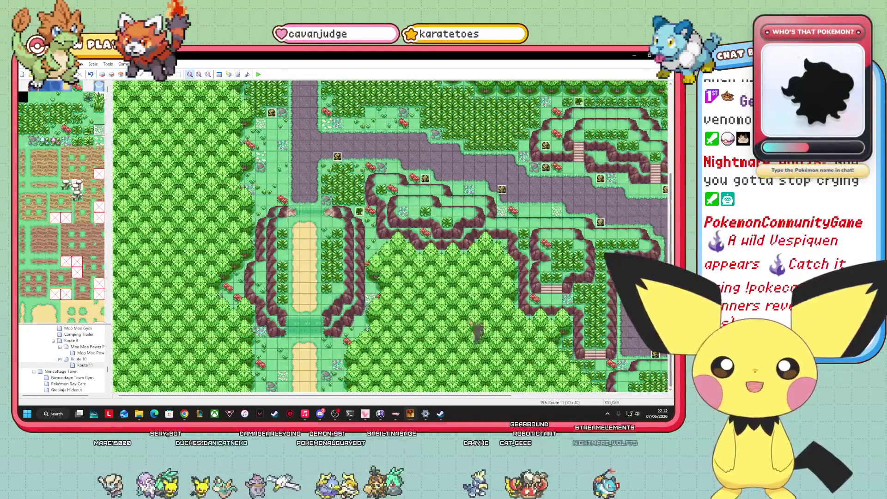
left_click_drag(453, 396, 604, 409)
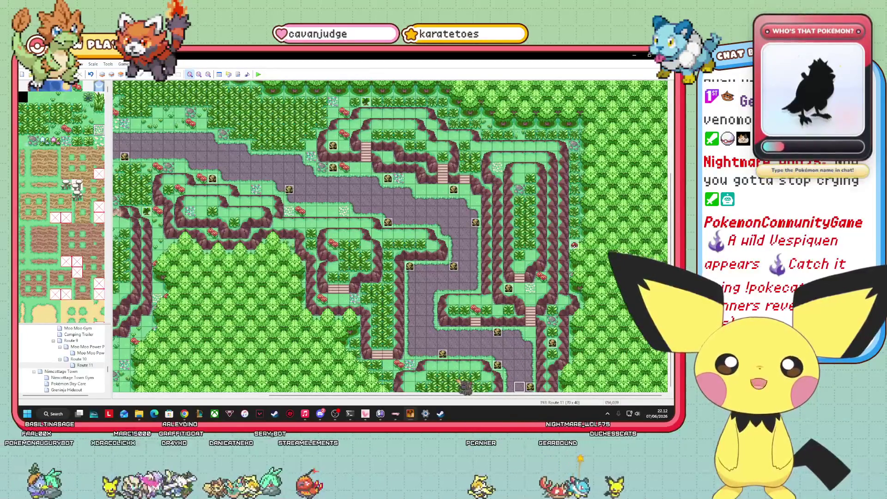
left_click_drag(293, 396, 185, 395)
scroll(65, 358, "down", 10)
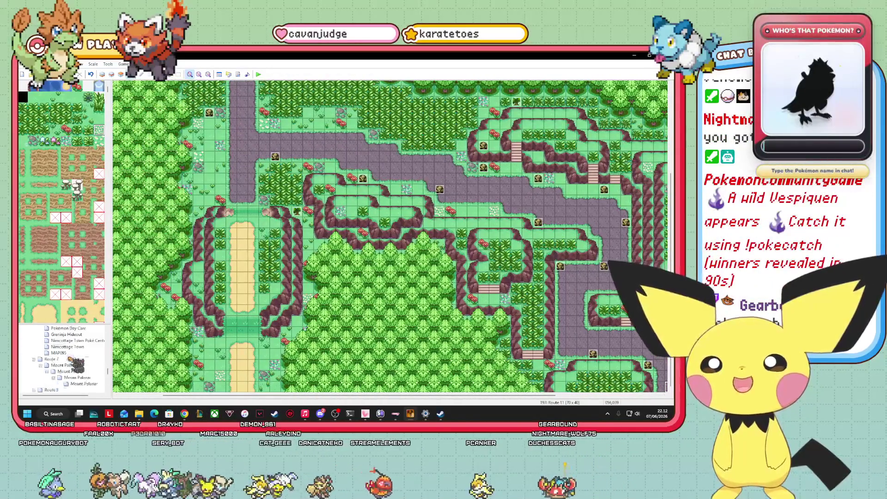
- Copy the Cave entrance event from the Beach Gem Town map
scroll(75, 364, "down", 10)
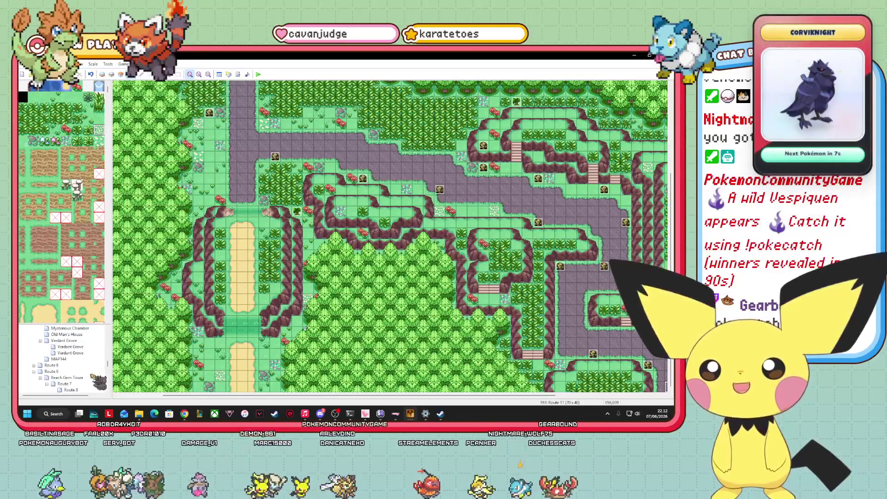
left_click(68, 378)
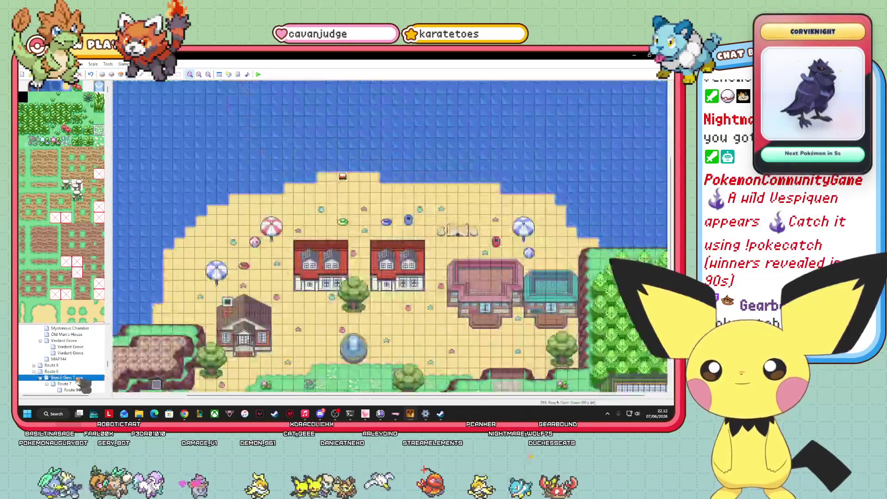
right_click(162, 392)
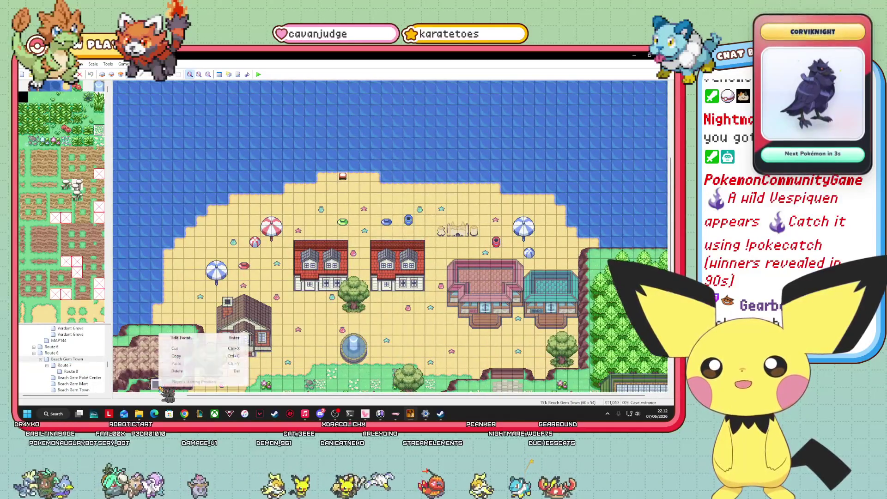
left_click(187, 366)
- Paste the cave entrance event onto Route 11 at the building entrance
scroll(78, 361, "down", 5)
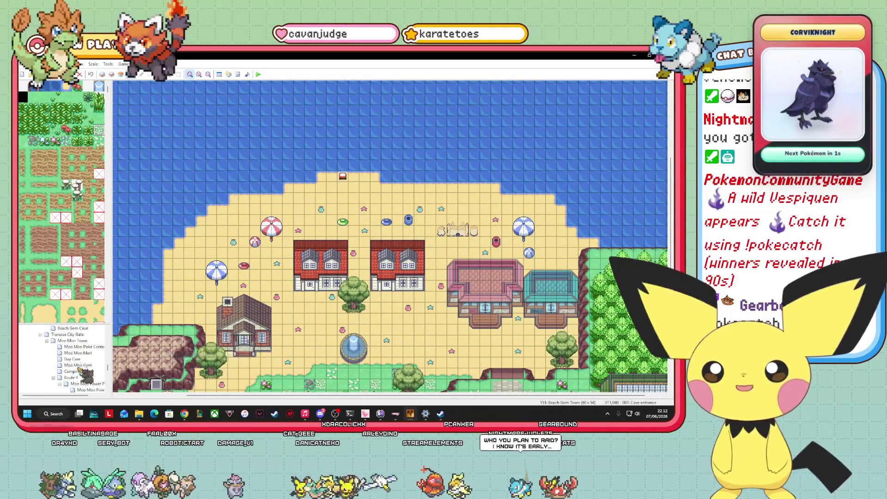
left_click(83, 347)
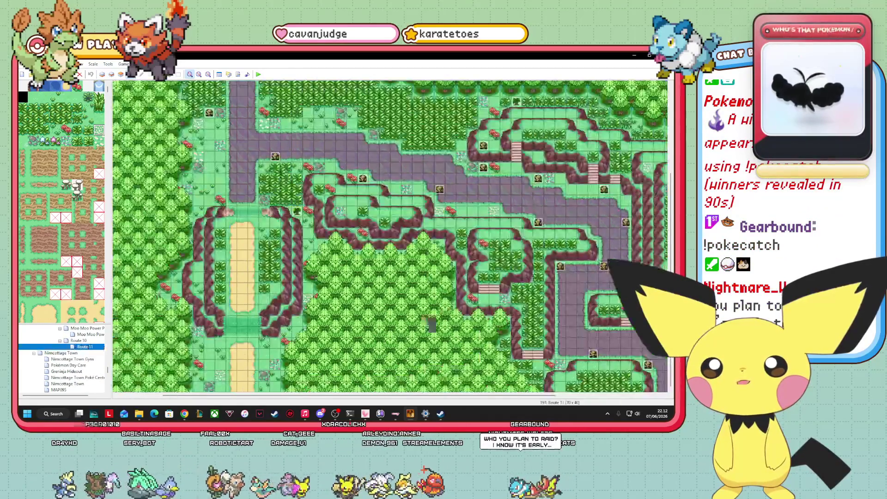
scroll(391, 236, "up", 3)
right_click(237, 137)
left_click(268, 167)
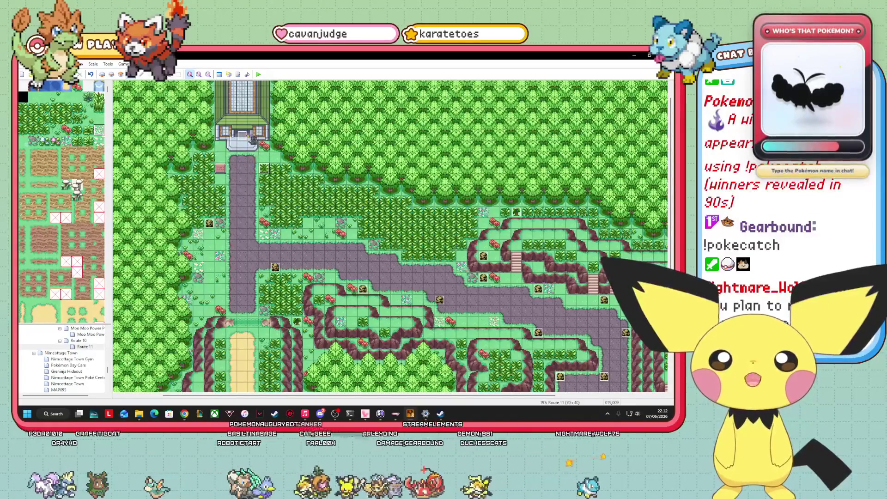
- Scroll through Route 11 to check the layout, then launch a playtest
scroll(65, 363, "up", 5)
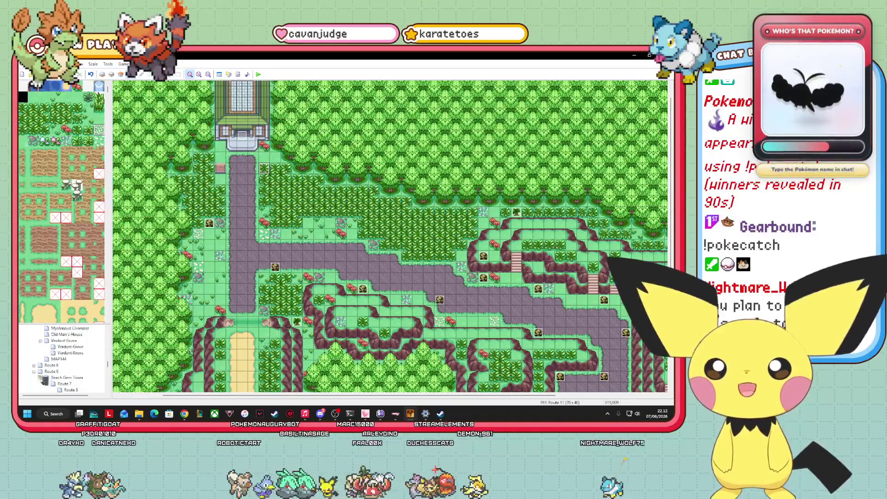
scroll(64, 363, "up", 10)
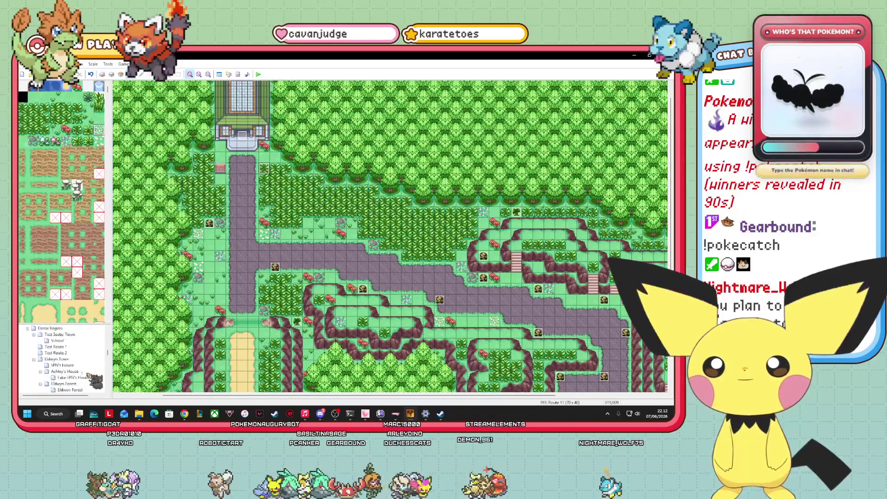
scroll(95, 381, "down", 3)
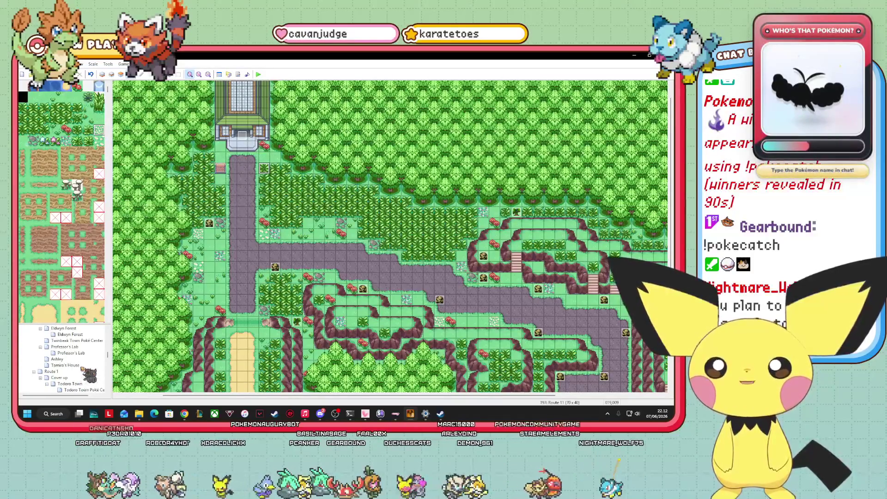
scroll(64, 358, "down", 2)
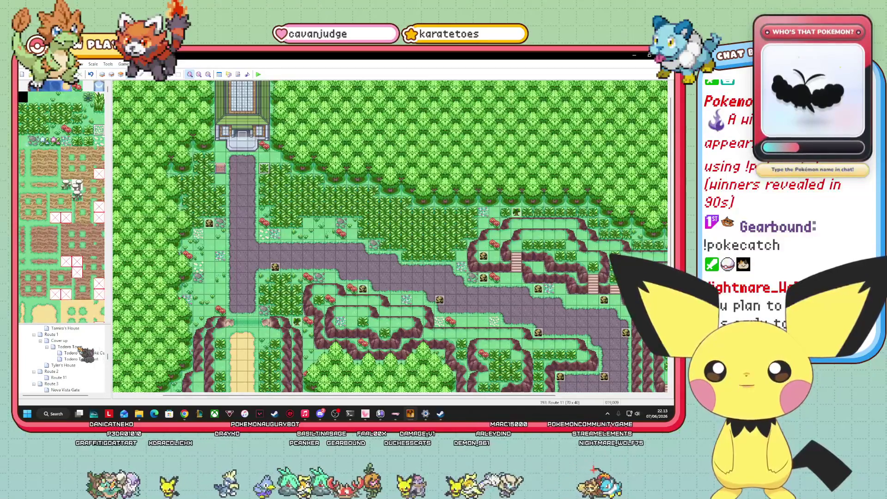
scroll(79, 351, "down", 1)
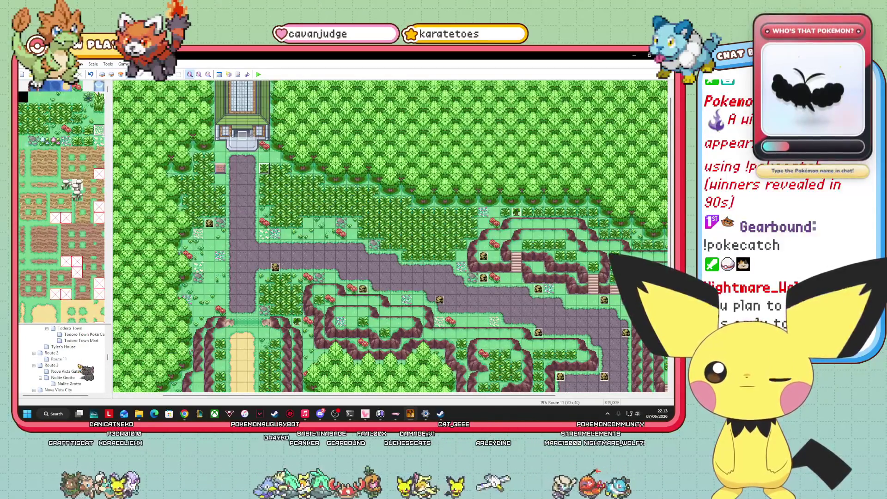
scroll(80, 368, "up", 4)
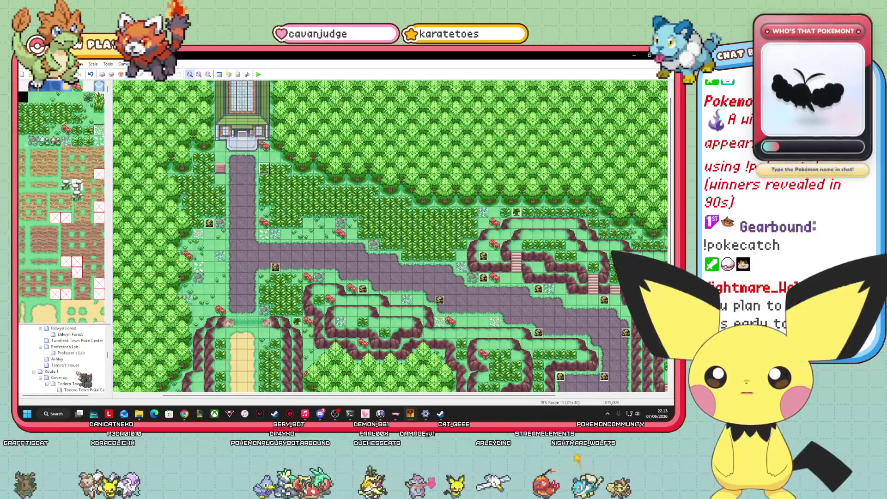
scroll(78, 373, "up", 3)
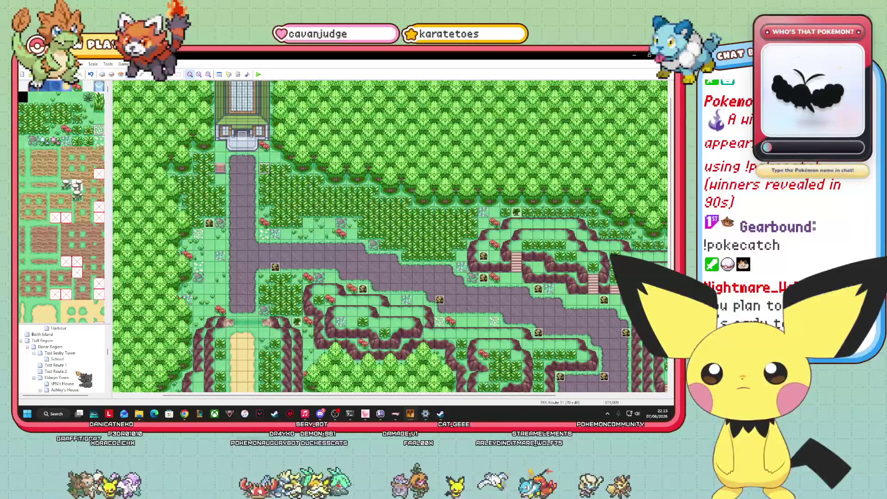
scroll(78, 373, "down", 3)
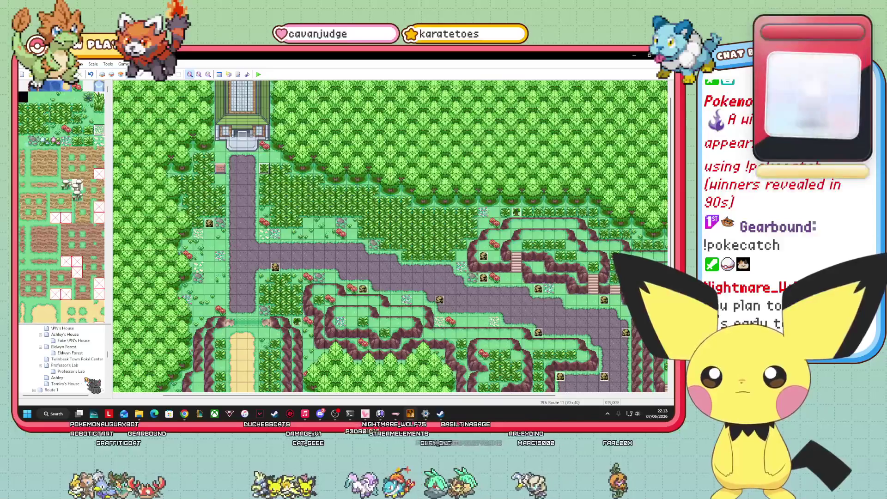
scroll(92, 384, "down", 5)
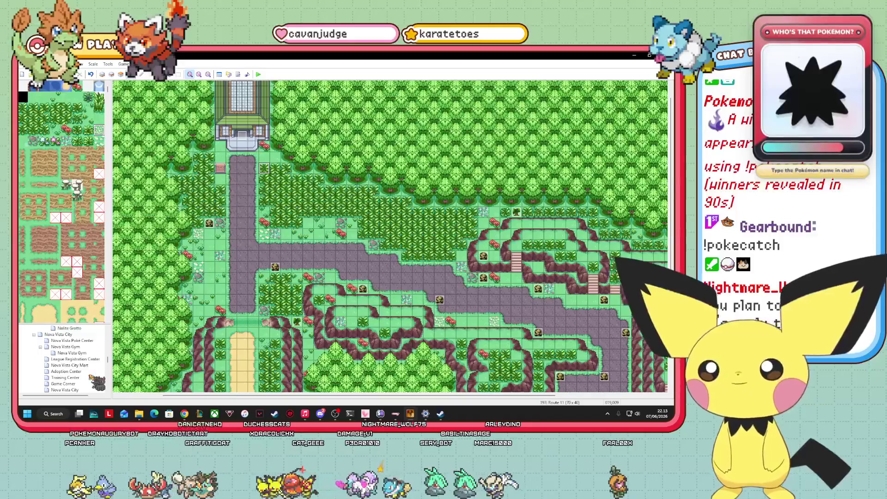
scroll(70, 360, "down", 3)
scroll(69, 361, "down", 3)
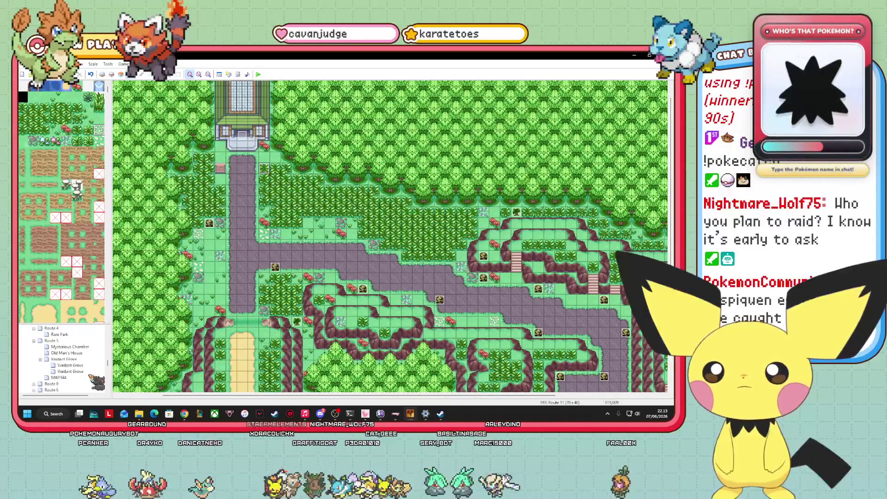
scroll(69, 361, "down", 2)
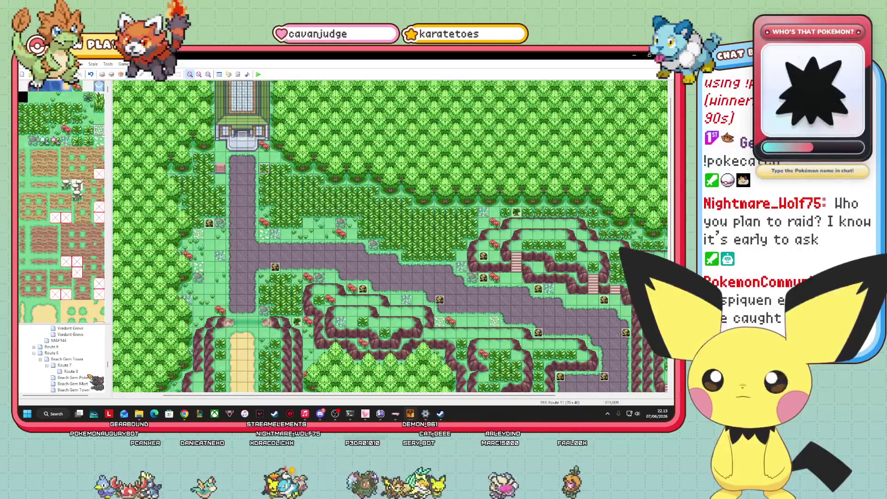
scroll(84, 369, "up", 4)
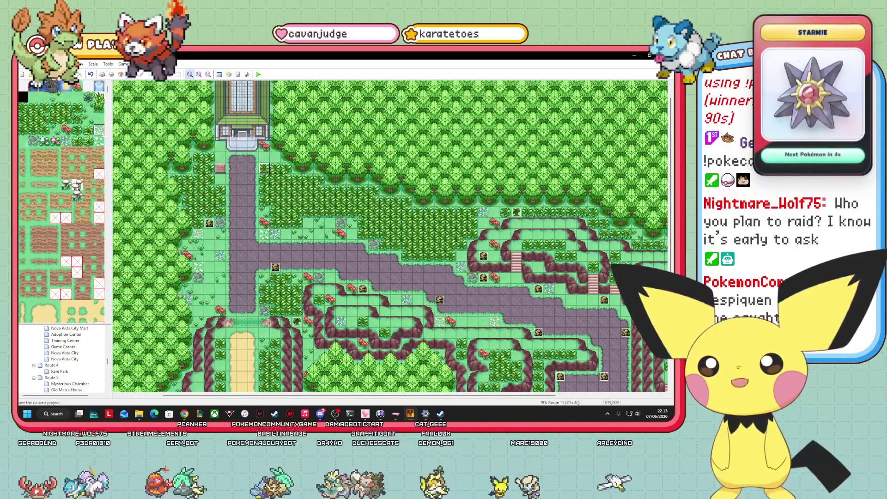
left_click(258, 75)
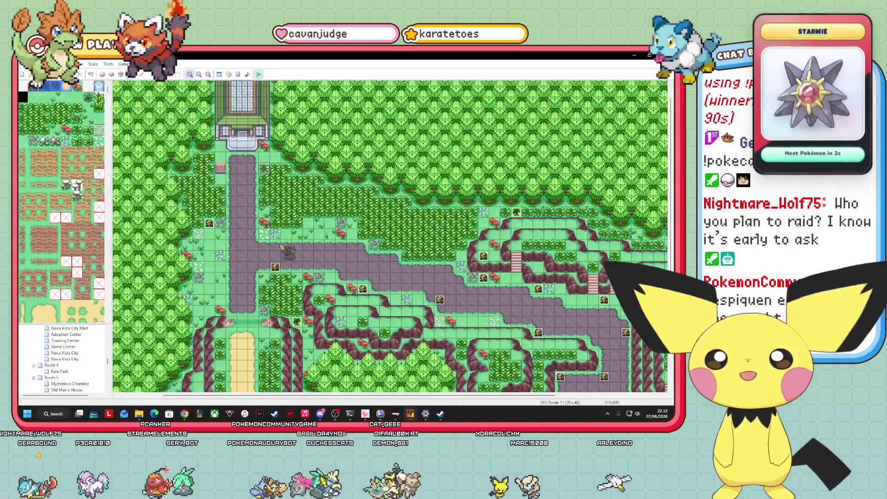
- Start the playtest, continue the saved game, and walk the player north into Route 10
key("F12")
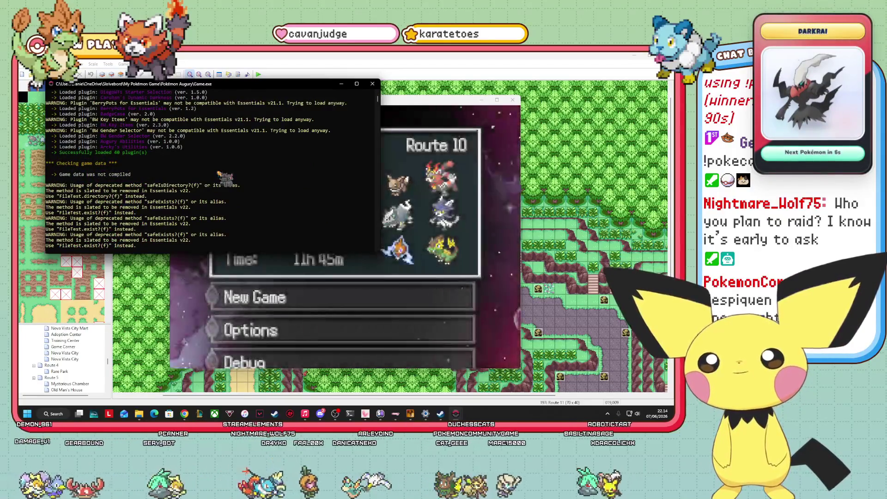
left_click(433, 180)
key("Return")
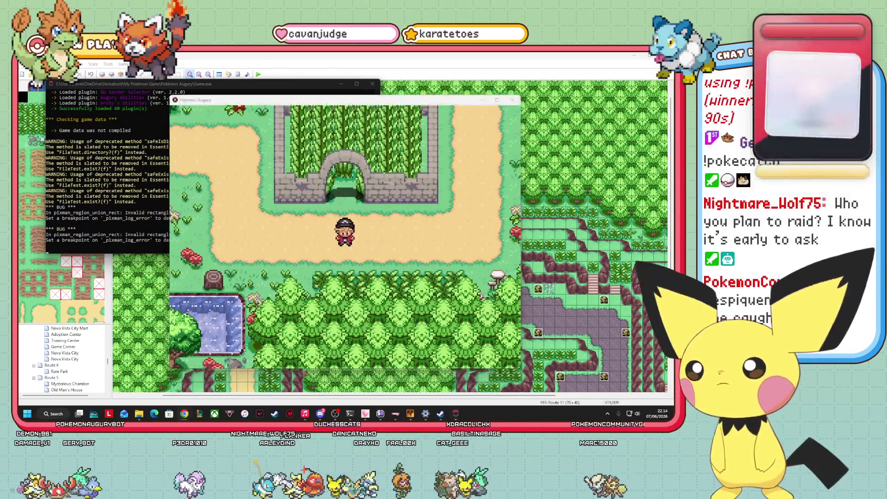
key("alt+Tab")
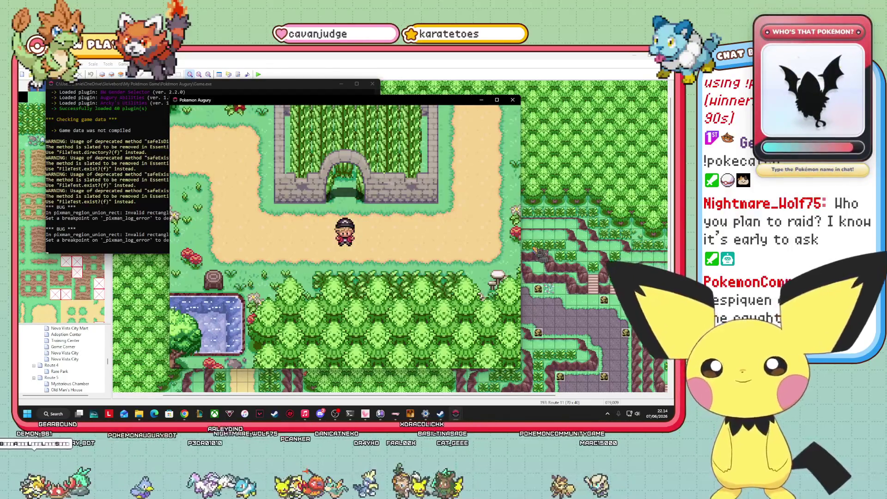
key("Right")
key("Up")
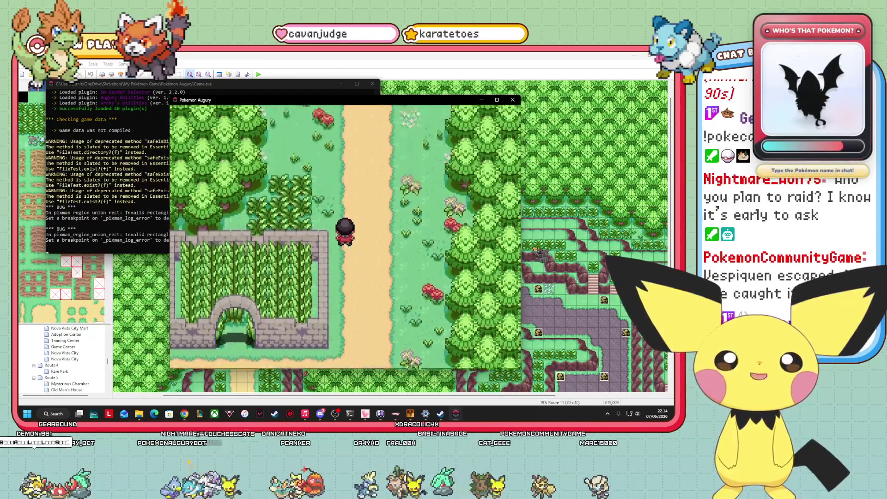
key("Up")
- From the pause menu, open Debug and then the PBS file editors list
key("Escape")
key("Left")
key("Left")
key("Return")
key("Down")
key("Down")
key("Down")
key("Return")
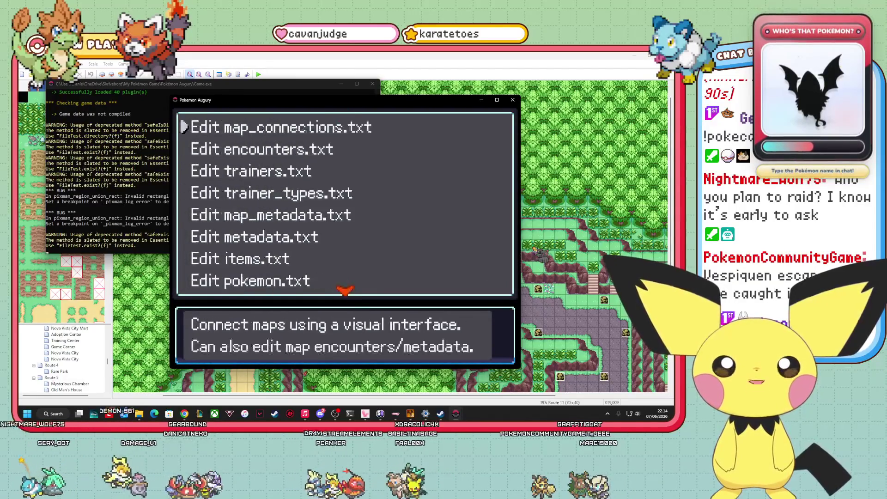
- In the map connections editor, jump to Route 11 and save the changes
key("Return")
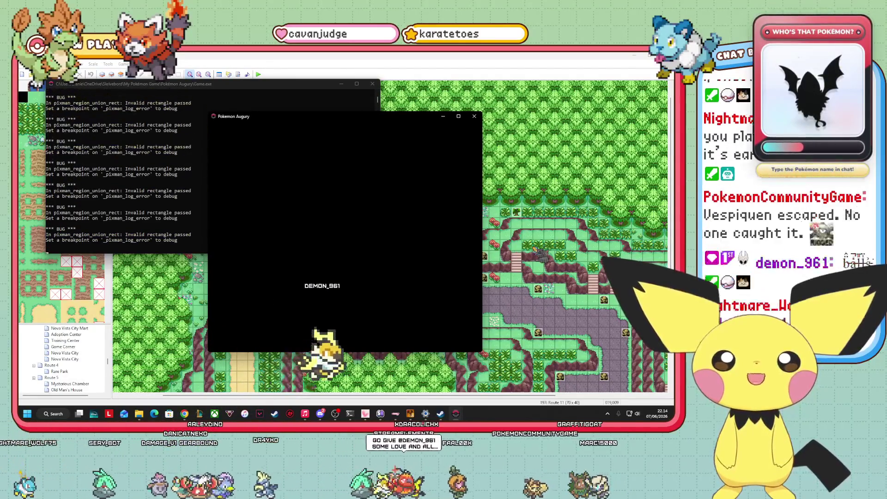
key("s")
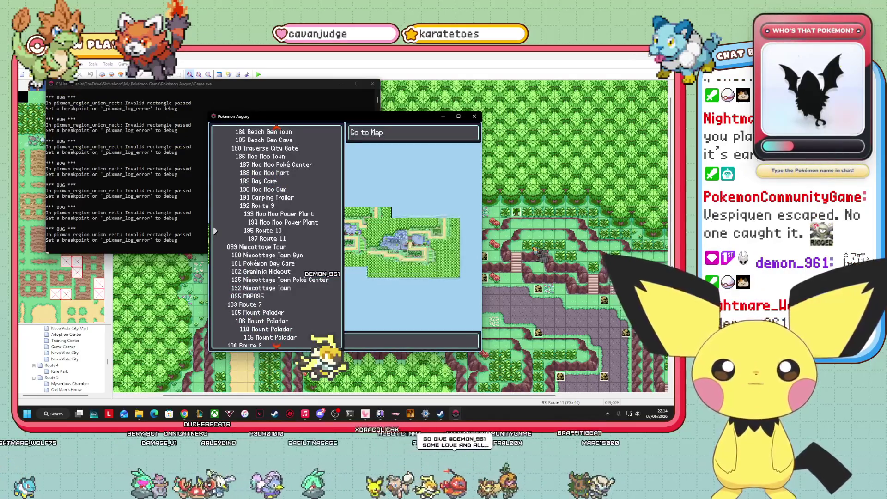
key("Down")
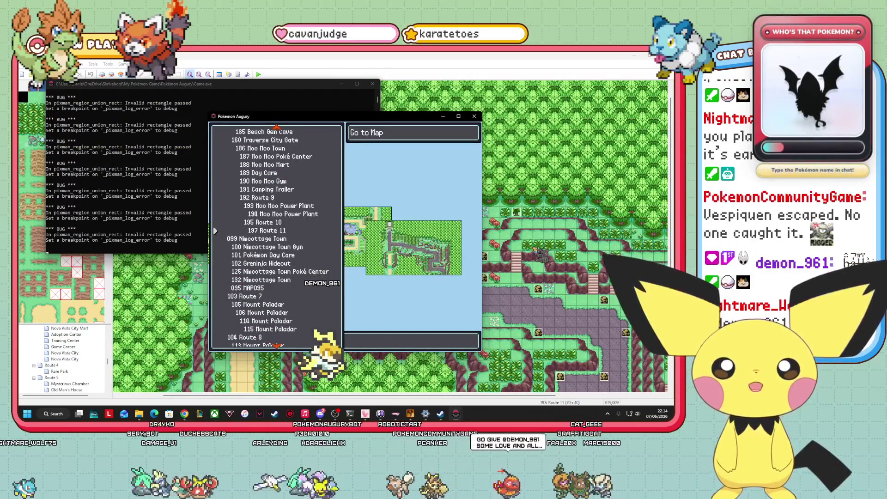
key("Return")
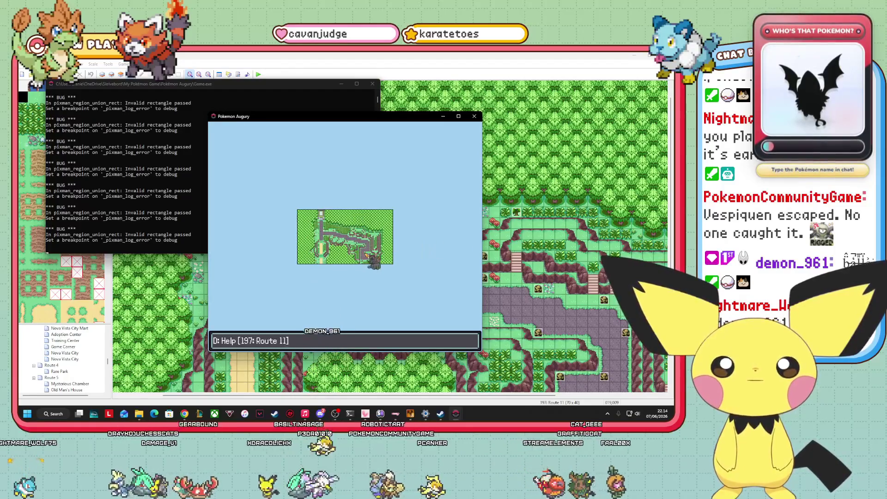
key("Escape")
key("Return")
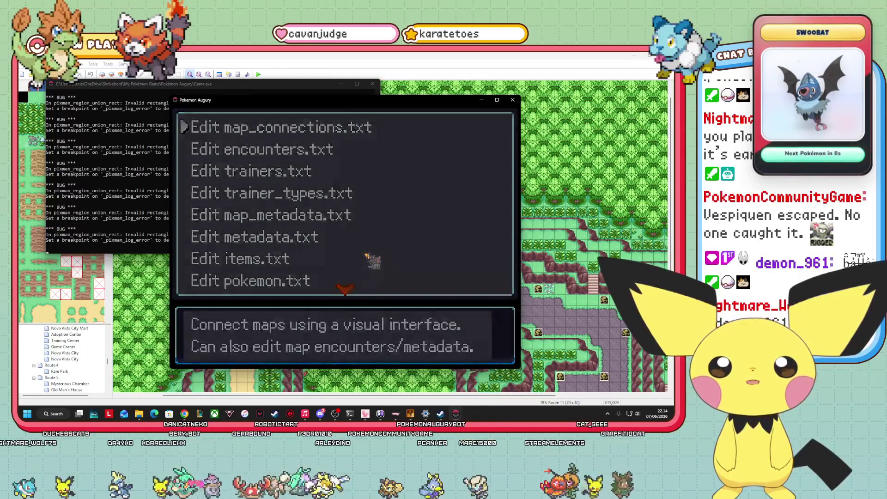
- Reopen the connections editor, add Route 10, and place it beside Route 11
key("Return")
key("a")
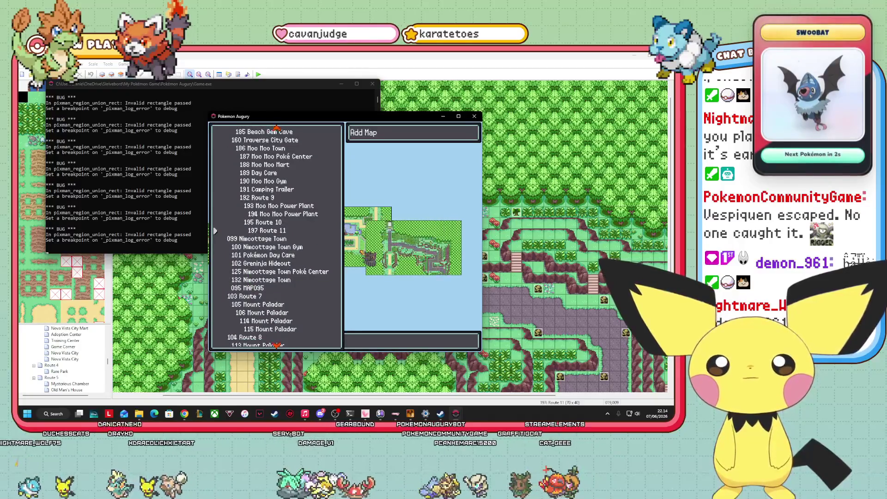
key("Return")
mouse_move(346, 237)
left_mouse_down()
mouse_move(378, 172)
mouse_move(411, 217)
mouse_move(373, 303)
left_mouse_up()
left_click_drag(412, 217, 349, 238)
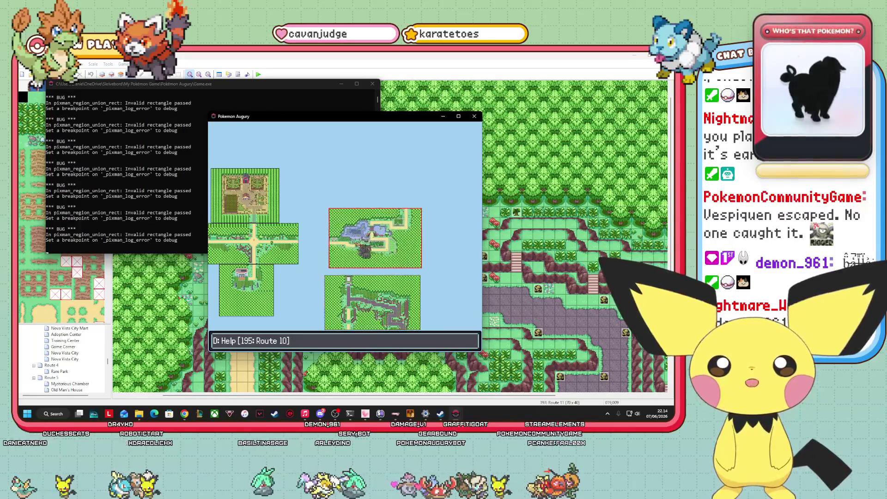
left_click(417, 317)
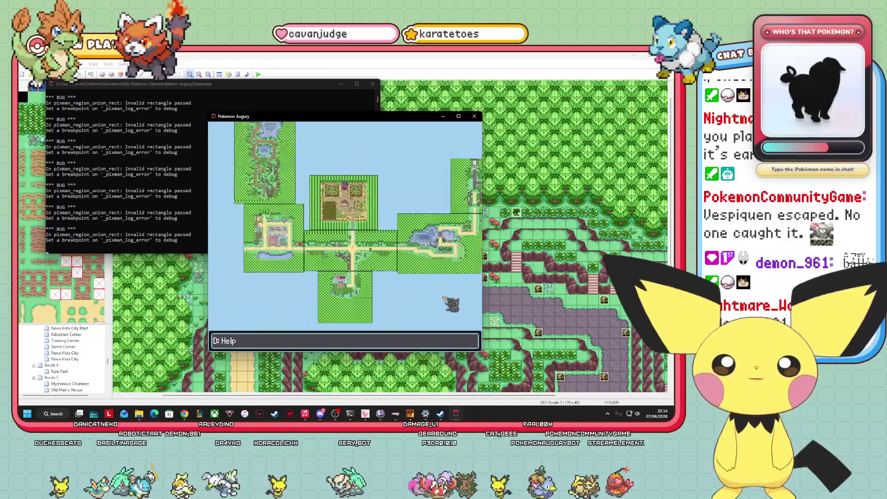
- Pan the connections view west and back to centre the eastern routes
key("Down")
key("Up")
key("Left")
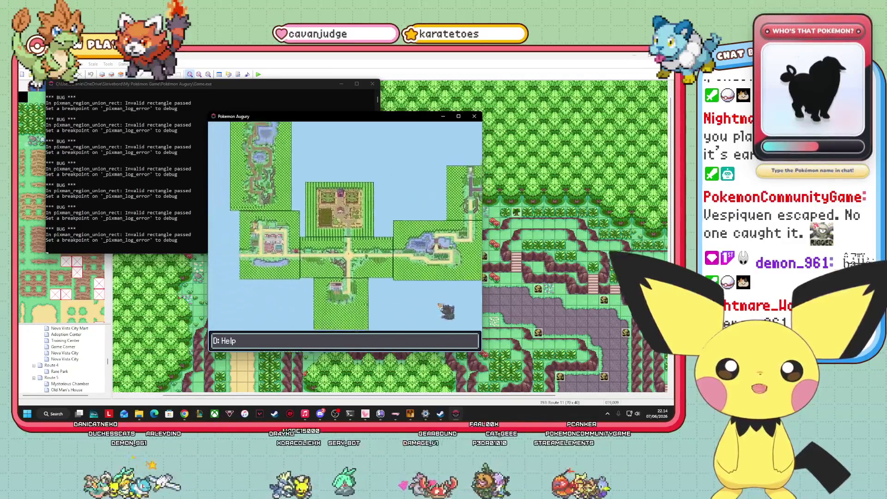
key("Down")
key("Right")
key("Up")
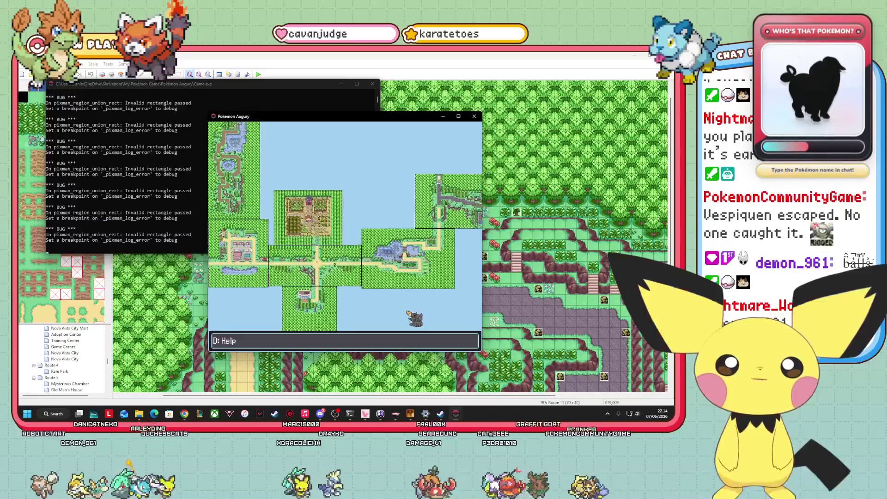
mouse_move(409, 318)
left_mouse_down()
mouse_move(420, 331)
mouse_move(351, 315)
mouse_move(421, 313)
mouse_move(342, 313)
mouse_move(421, 318)
mouse_move(390, 313)
left_mouse_up()
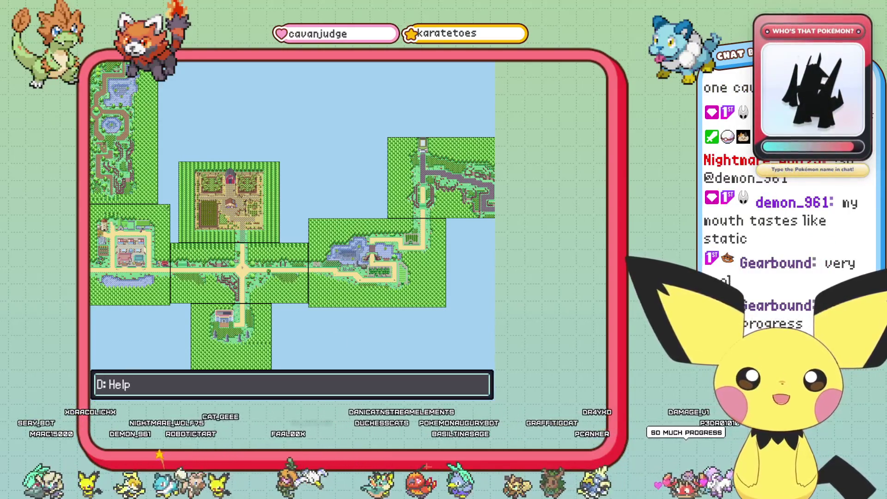
- Pan around the connections view to inspect the western and south-eastern maps
left_click_drag(386, 350, 440, 356)
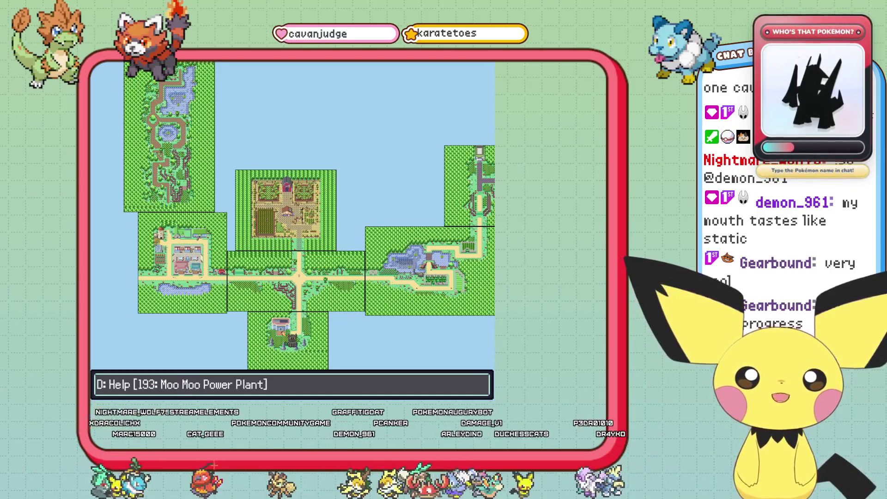
mouse_move(404, 348)
left_mouse_down()
mouse_move(254, 353)
mouse_move(318, 307)
mouse_move(301, 303)
mouse_move(188, 341)
mouse_move(164, 250)
left_mouse_up()
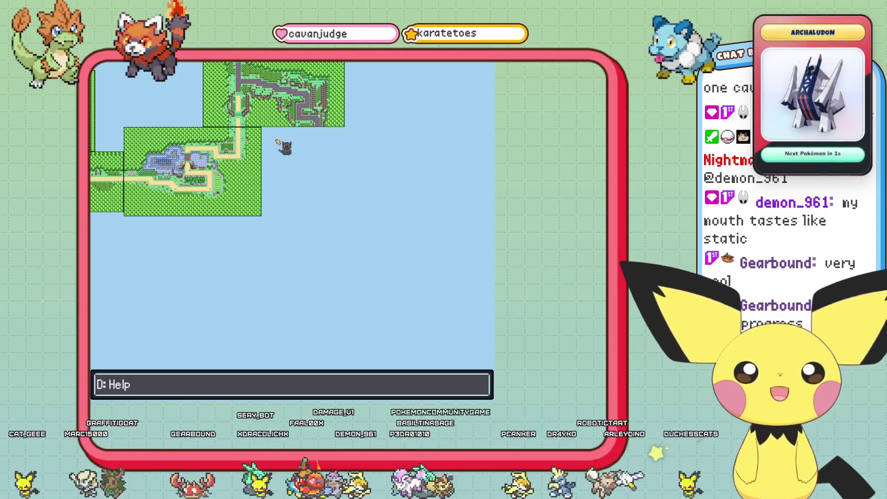
scroll(307, 248, "down", 2)
scroll(361, 353, "up", 2)
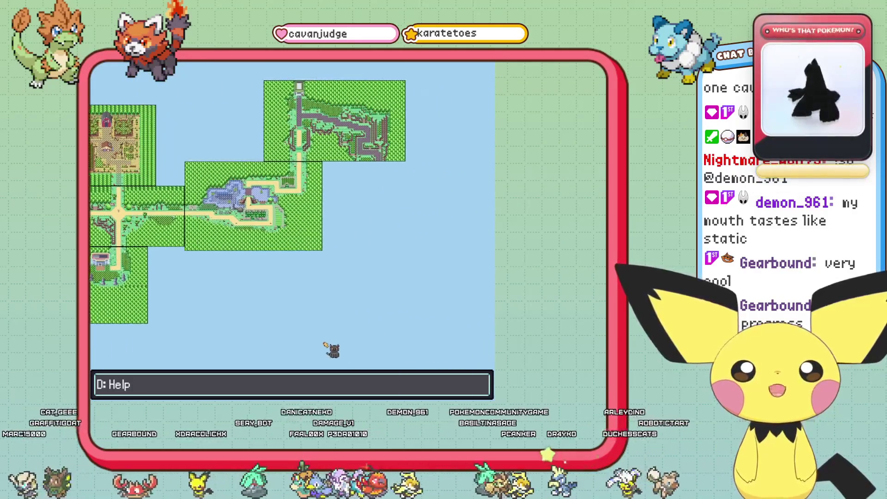
scroll(459, 362, "down", 2)
scroll(389, 168, "up", 2)
- Recentre the eastern routes, then exit the editor and confirm saving the connections
mouse_move(389, 167)
left_mouse_down()
mouse_move(376, 203)
mouse_move(218, 199)
mouse_move(305, 143)
left_mouse_up()
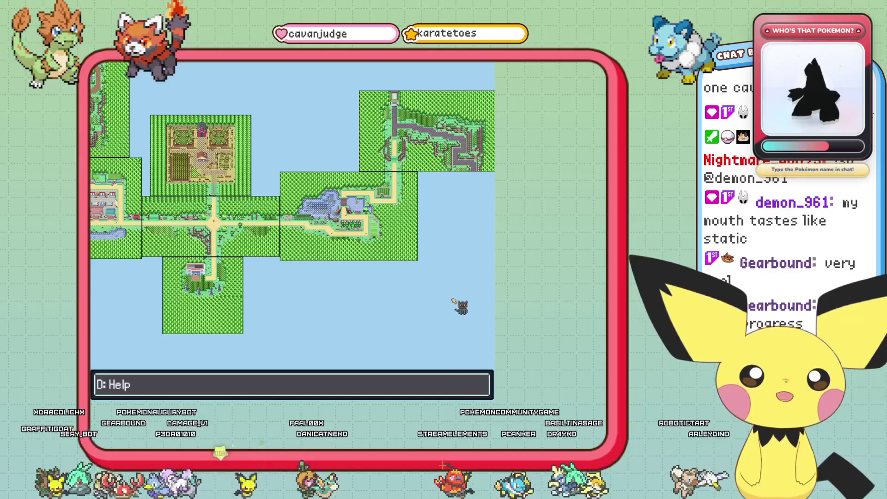
scroll(452, 299, "down", 2)
scroll(248, 363, "up", 2)
left_click_drag(247, 362, 307, 337)
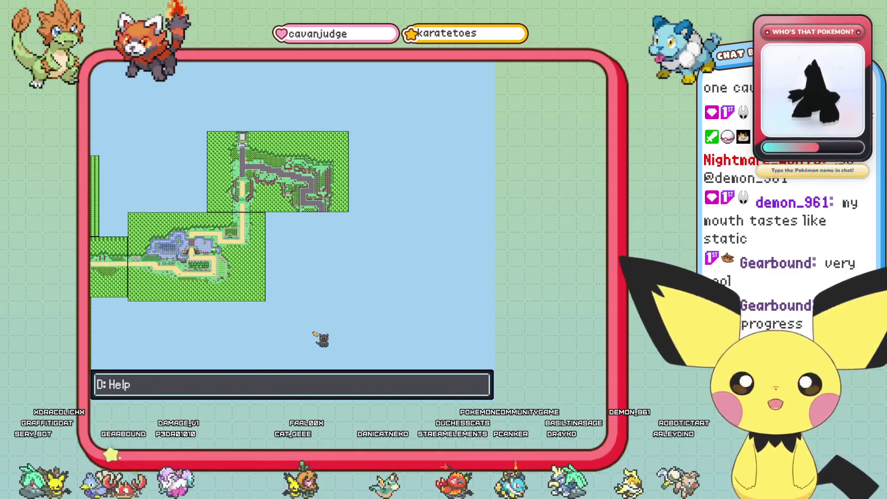
mouse_move(150, 177)
left_mouse_down()
mouse_move(257, 254)
mouse_move(364, 259)
mouse_move(291, 179)
left_mouse_up()
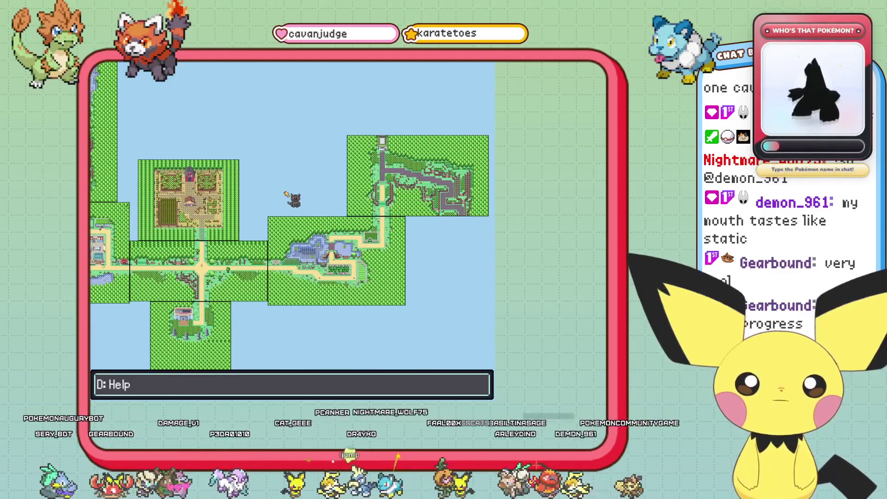
key("Escape")
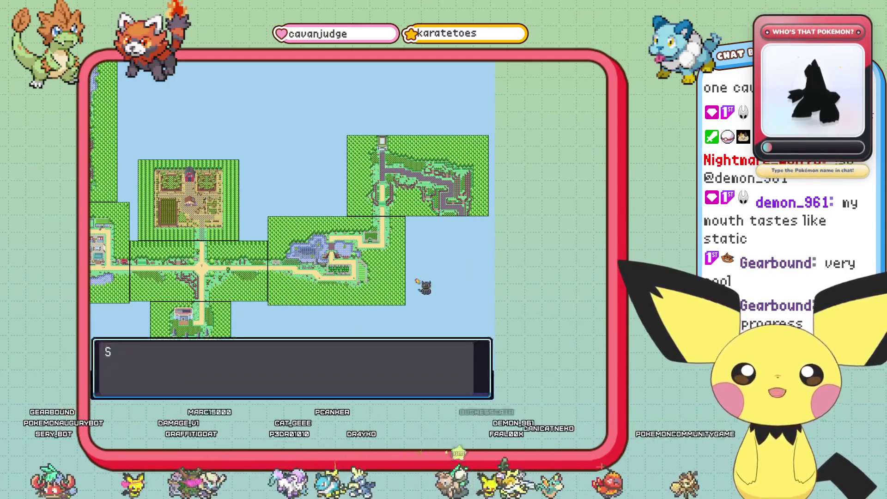
key("Return")
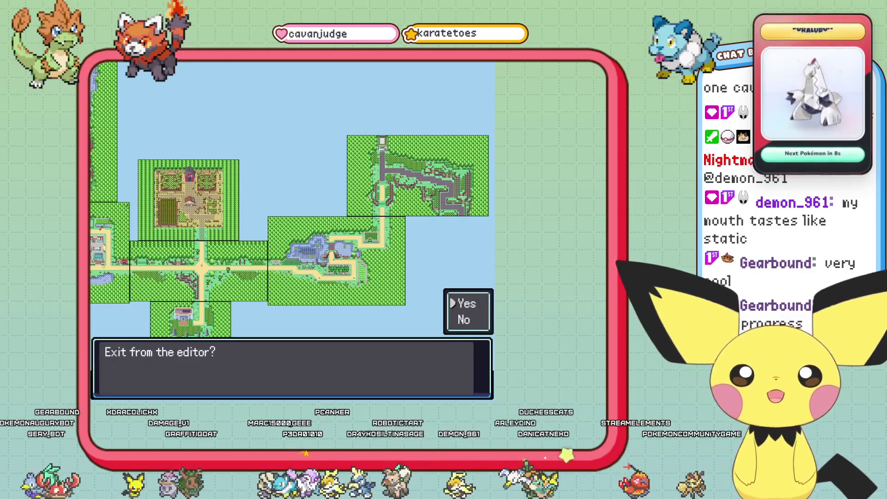
- Exit the connections editor and debug menus, then walk the player right and down along Route 11's forest edge
key("Return")
key("Escape")
key("Escape")
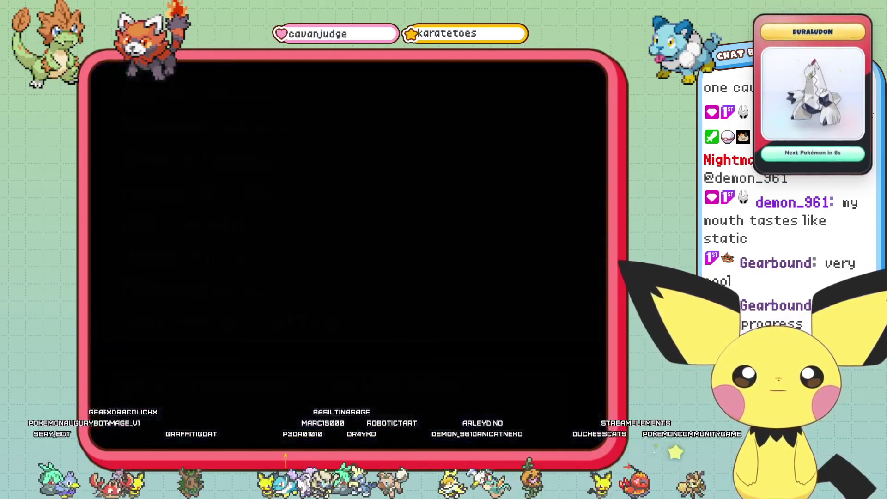
key("Escape")
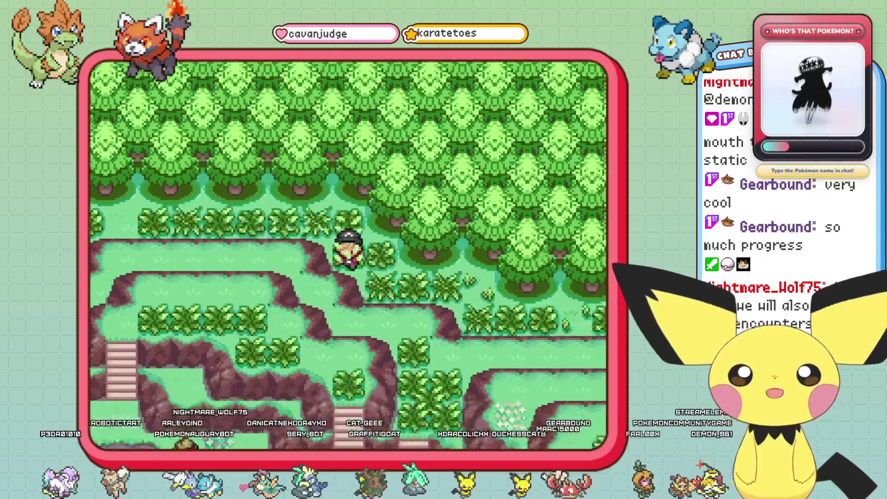
key("Right")
key("Right")
key("Right")
key("Down")
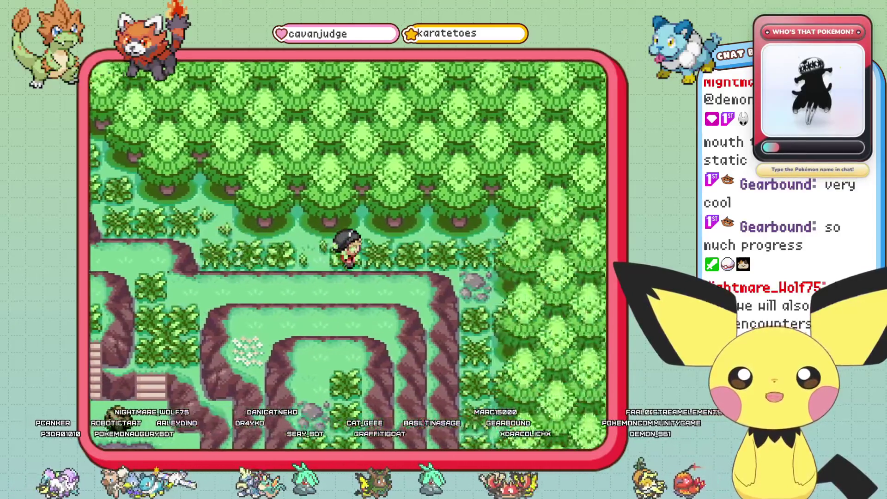
- Walk to the item ball and talk through the disguised Ninja Boy's dialog to start the battle
key("Right")
key("Right")
key("Right")
key("Down")
key("Down")
key("Down")
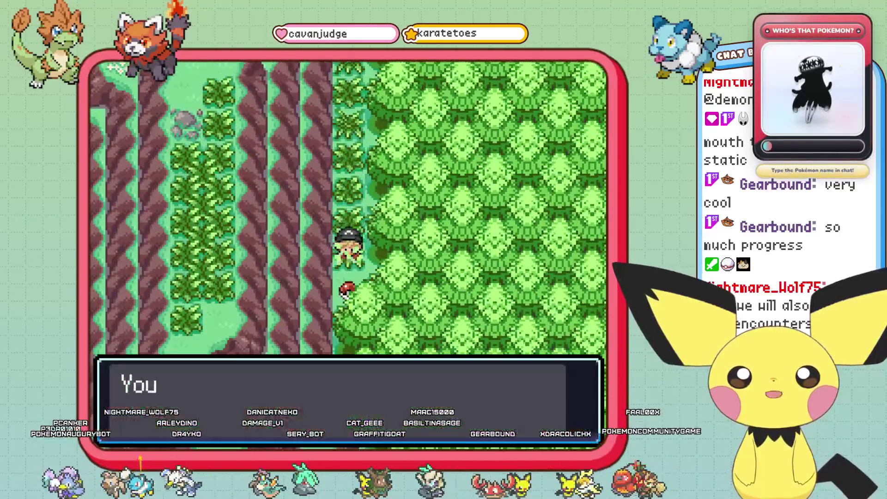
key("Return")
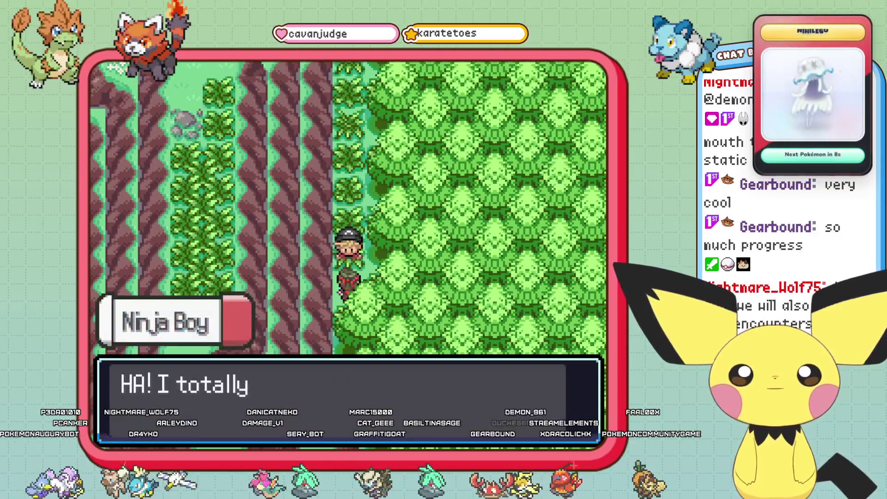
key("Return")
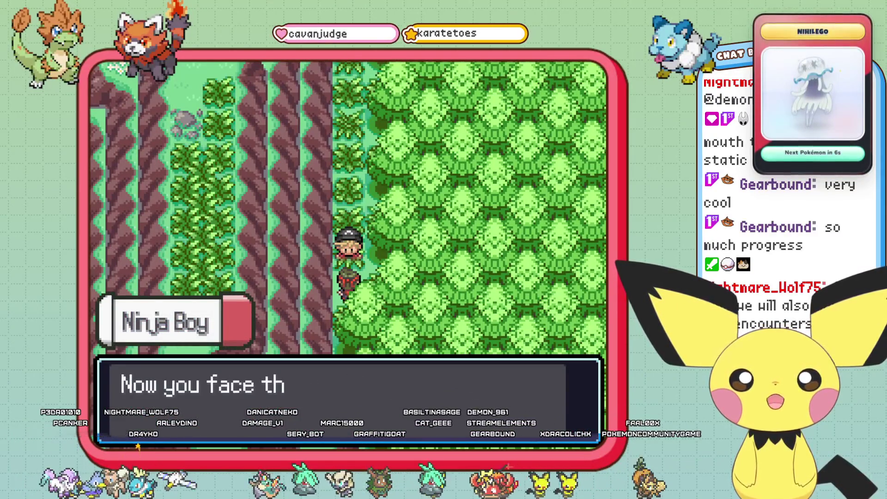
key("Return")
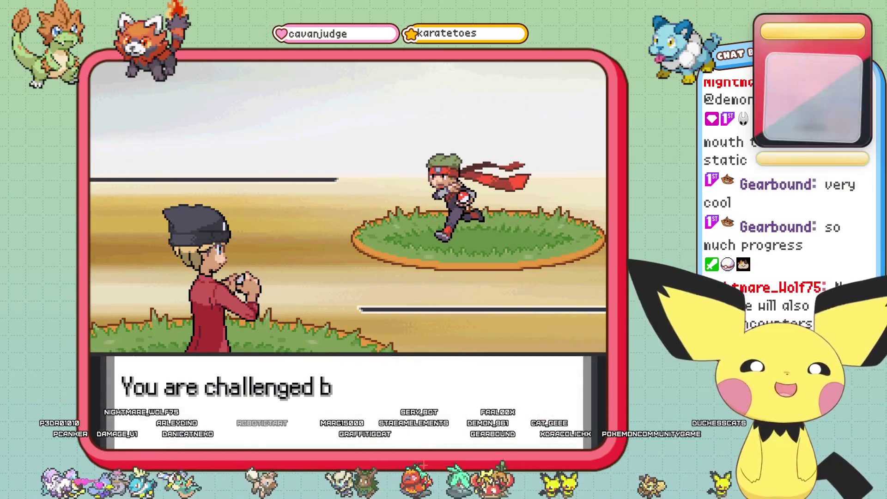
- Run from the battle against Spinarak and choose 'Treat as a win' from the debug outcome menu
key("Return")
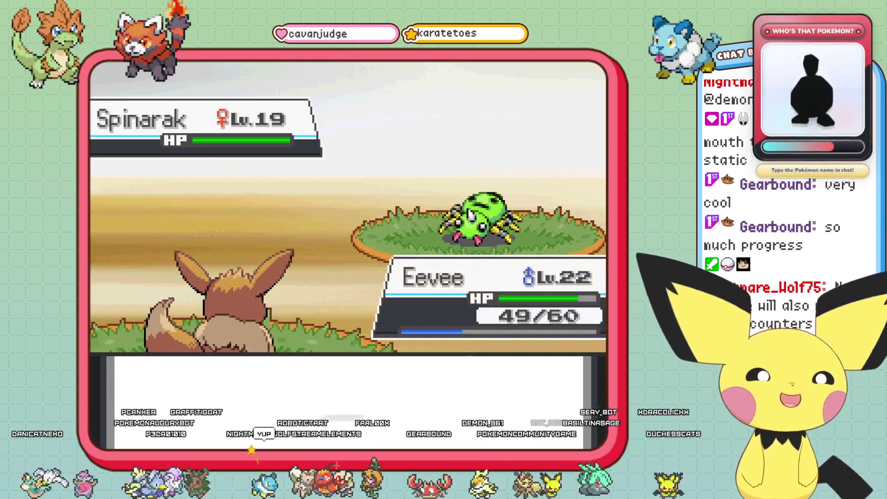
key("Right")
key("Down")
key("Return")
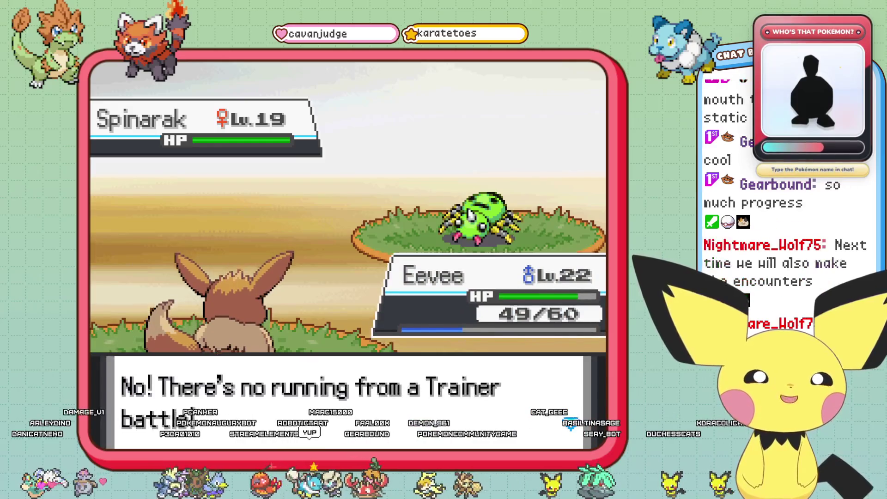
key("Return")
key("Return")
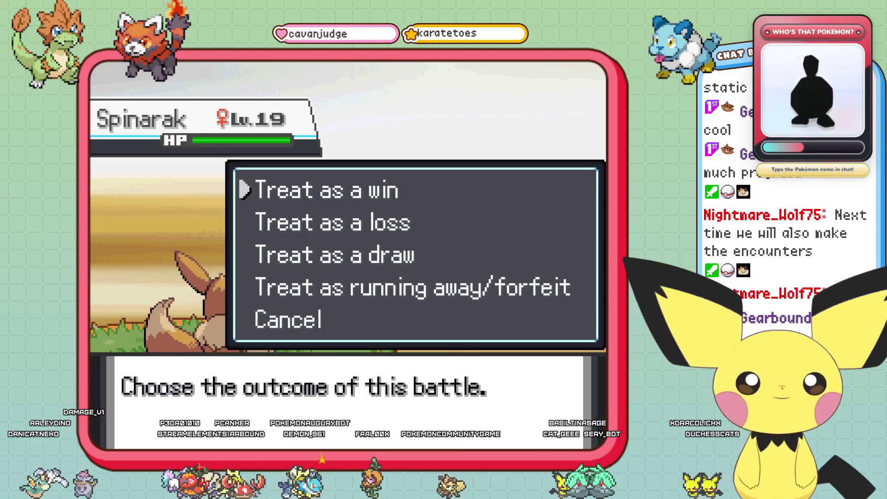
key("Return")
key("Return")
key("Return")
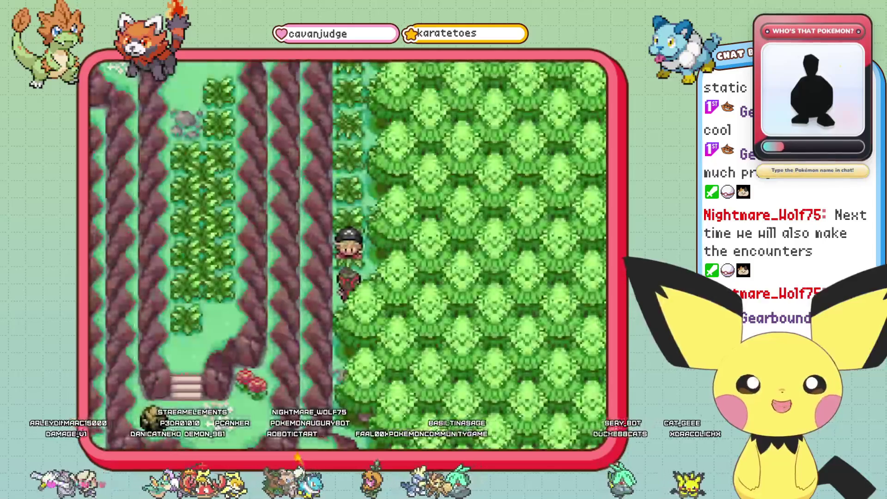
- Walk the player left, down and up along Route 11's dirt paths to the grassy crossroads
key("Left")
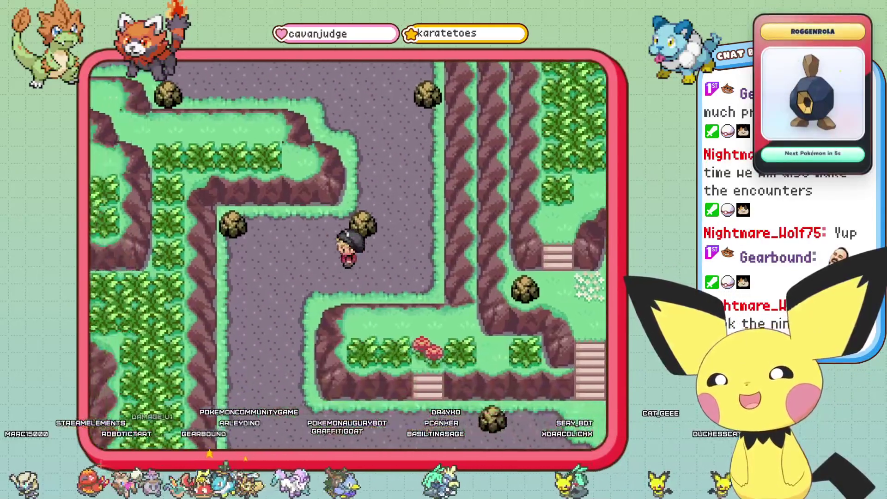
key("Down")
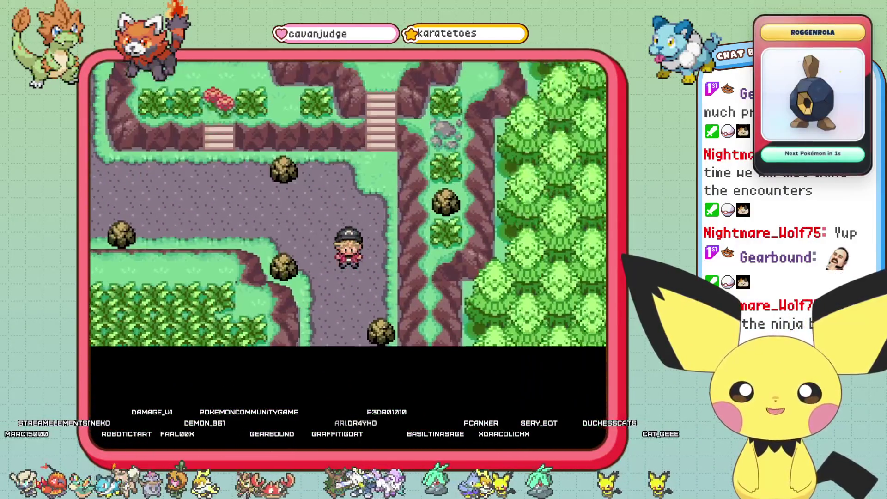
key("Left")
key("Up")
key("Up")
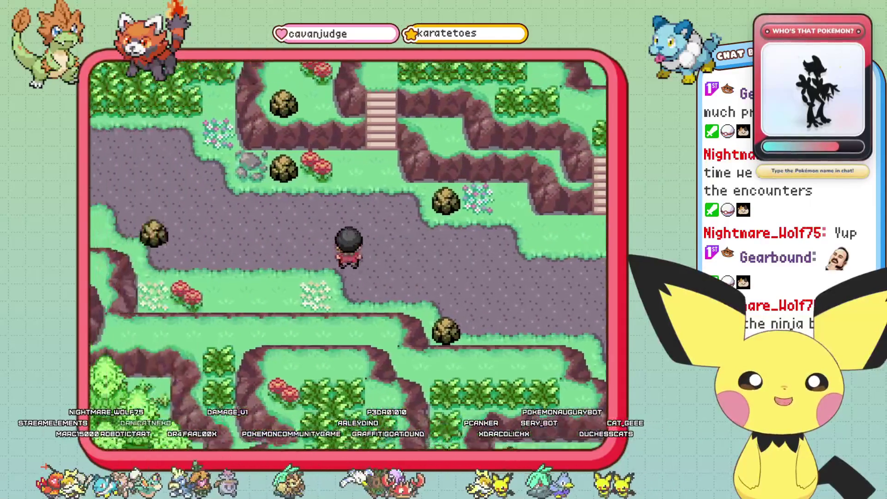
key("Up")
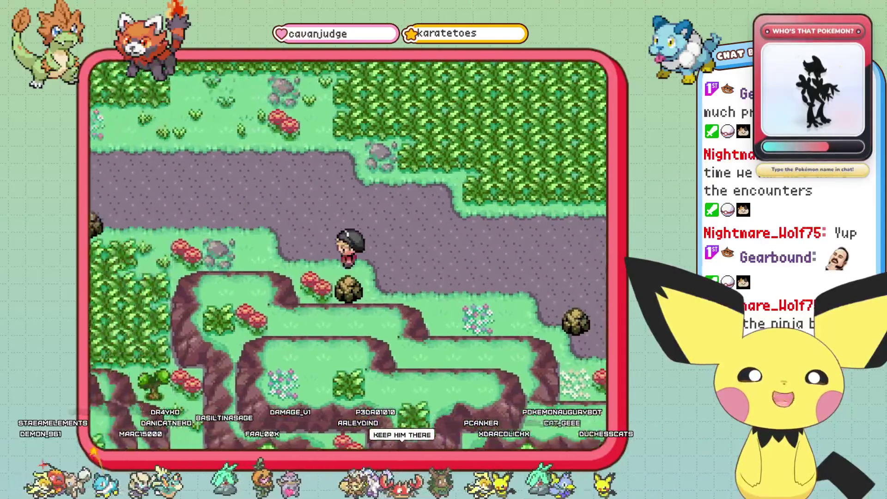
key("Left")
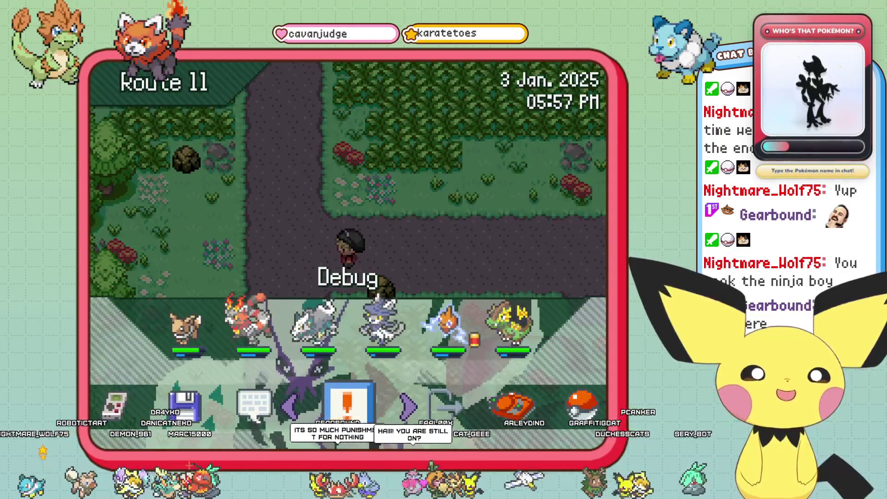
- Save the game from the pause menu on Route 11, then walk left along the path
key("Right")
key("Right")
key("Left")
key("Left")
key("Left")
key("Left")
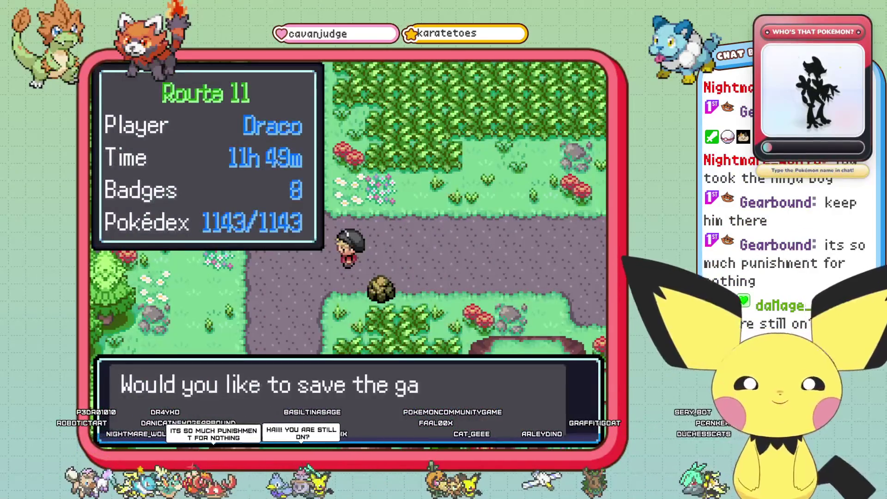
key("Return")
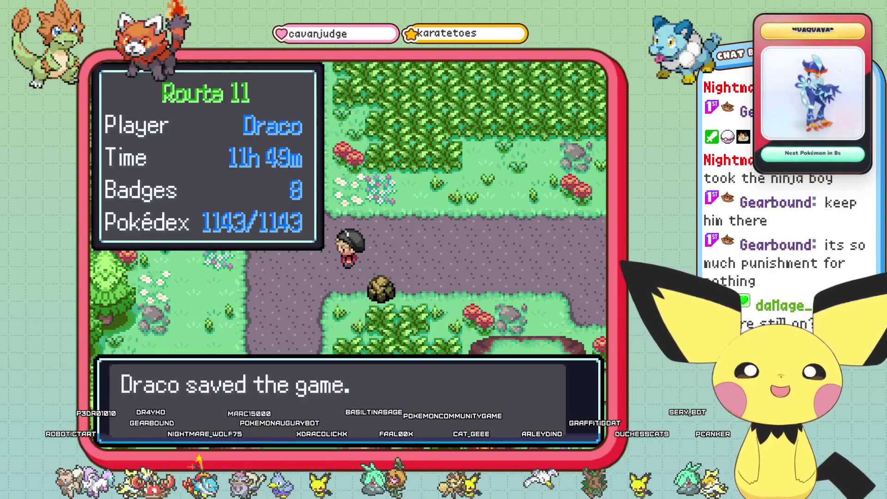
key("Return")
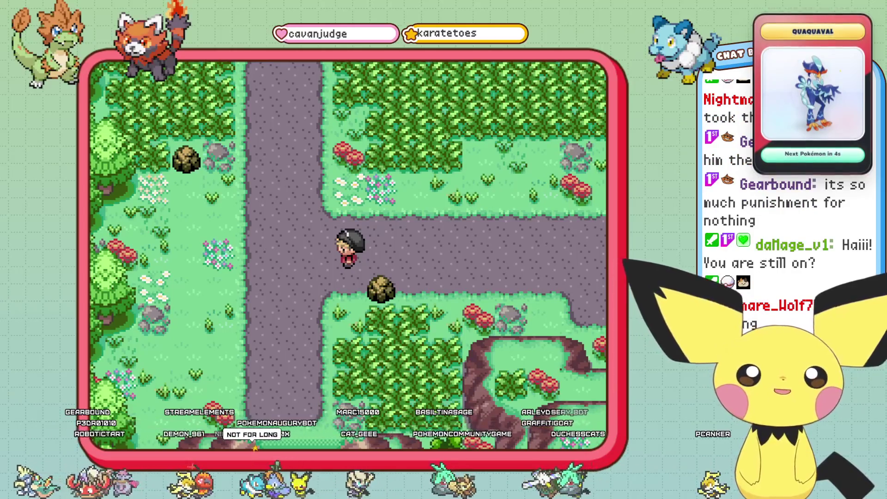
key("Left")
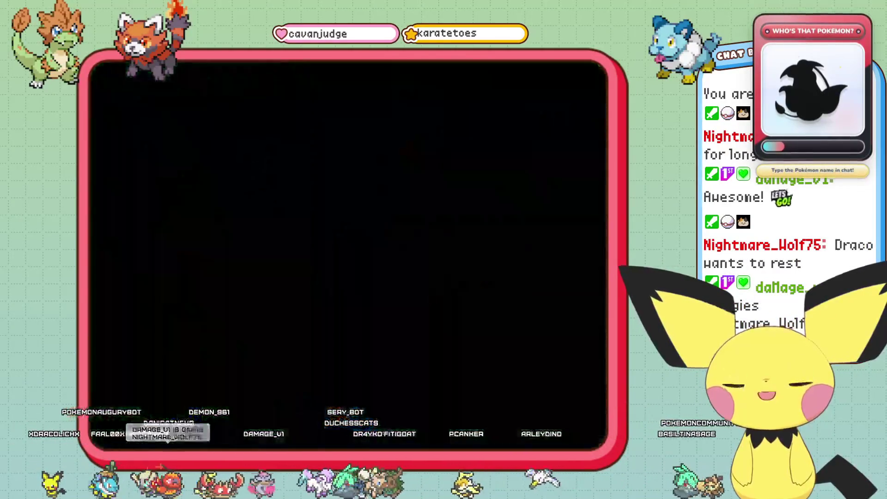
- Open the map_metadata.txt editor for 197 Route 11 and set its Name to Route 11
key("Down")
key("Down")
key("Down")
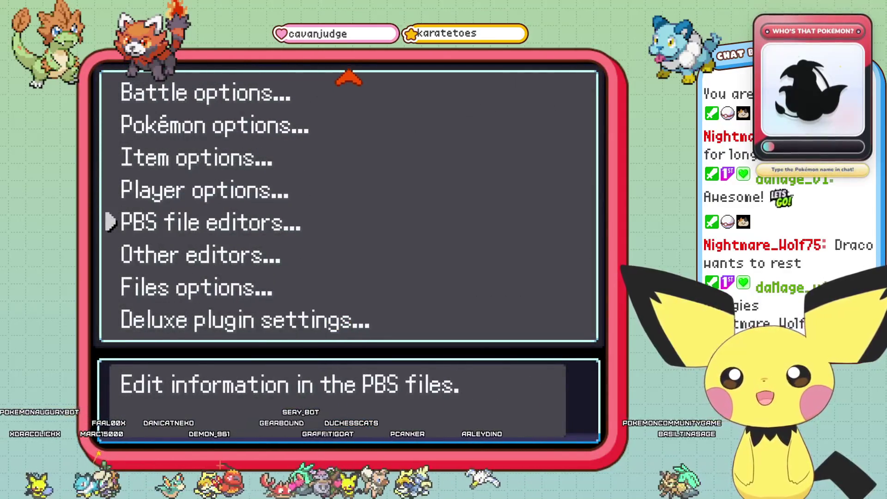
key("Return")
key("Down")
key("Down")
key("Down")
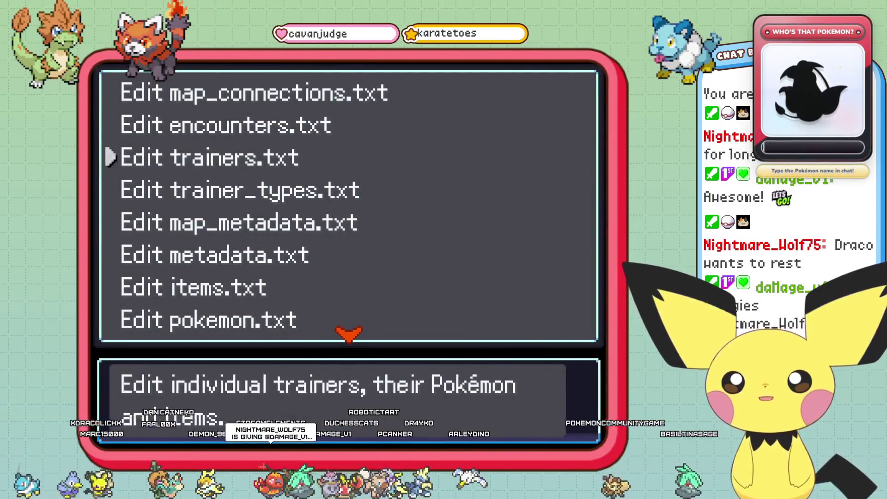
key("Return")
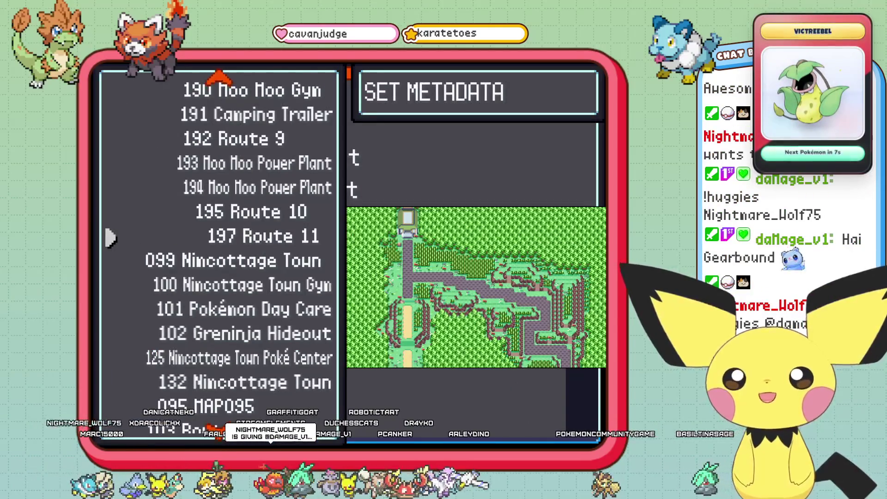
key("Return")
key("Down")
key("Return")
type("S")
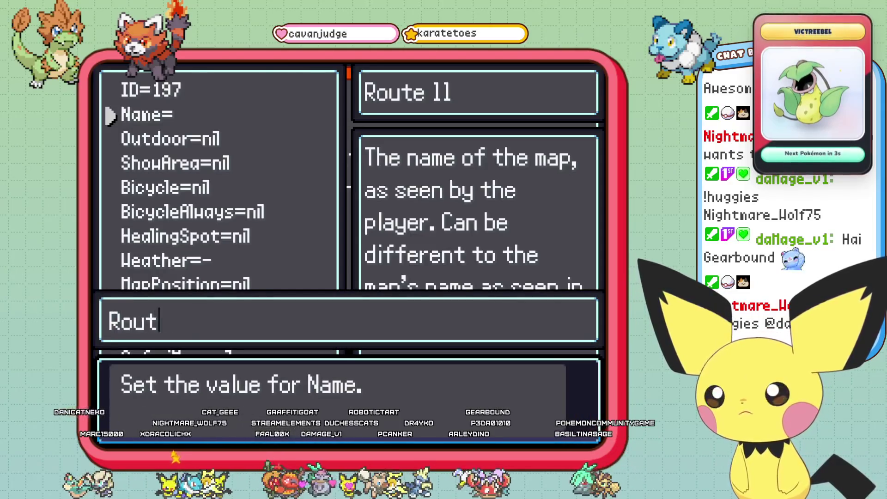
key("Return")
- Enable Outdoor, ShowArea and Bicycle for Route 11
key("Down")
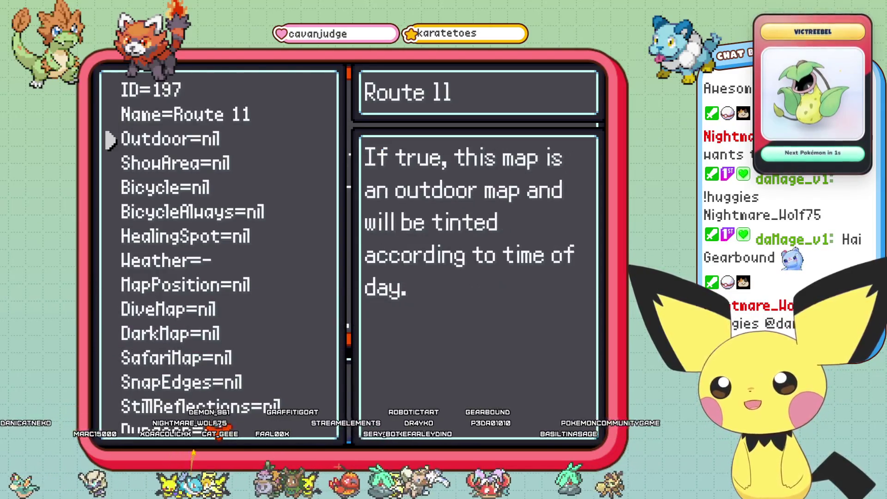
key("Return")
key("Return")
key("Down")
key("Return")
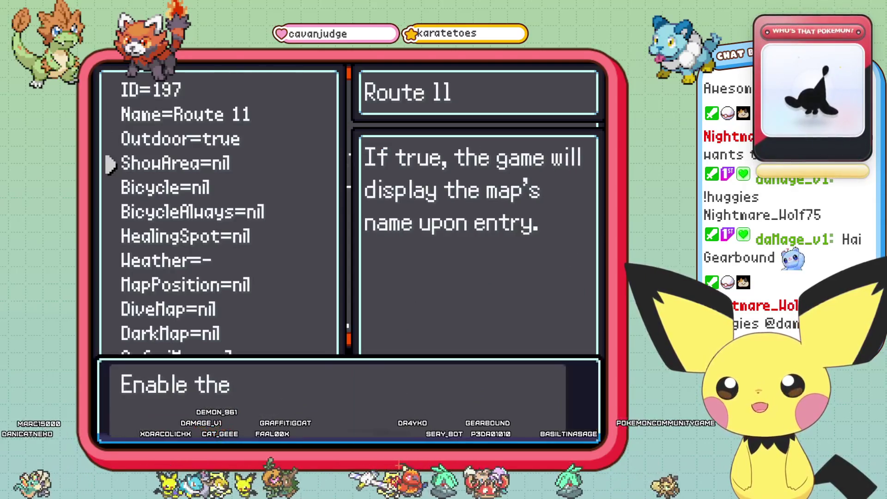
key("Return")
key("Down")
key("Return")
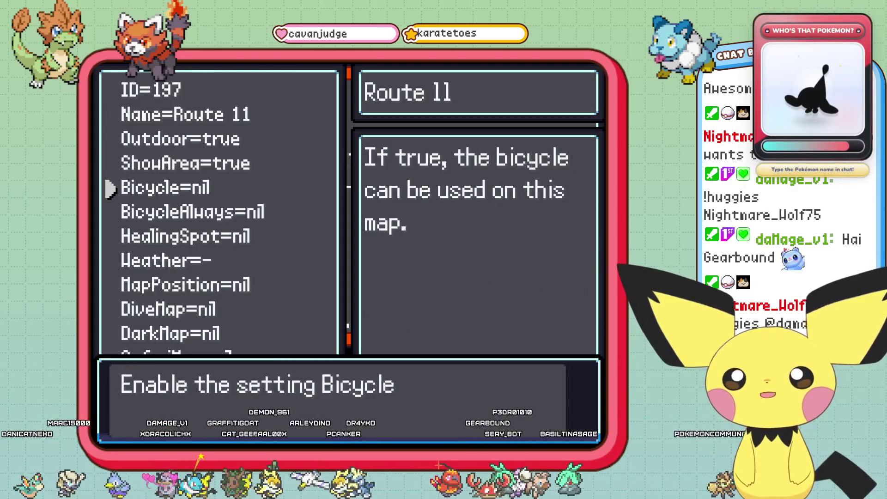
key("Return")
key("Down")
- Set Route 11's Weather to Rain with probability 5
key("Down")
key("Down")
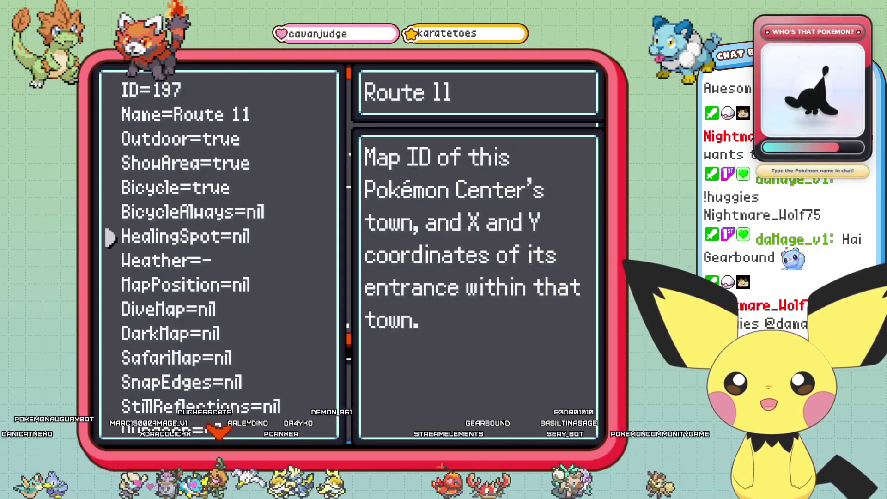
key("Return")
key("Down")
key("Return")
key("Down")
key("Right")
key("Up")
key("Down")
key("Right")
key("Up")
key("Up")
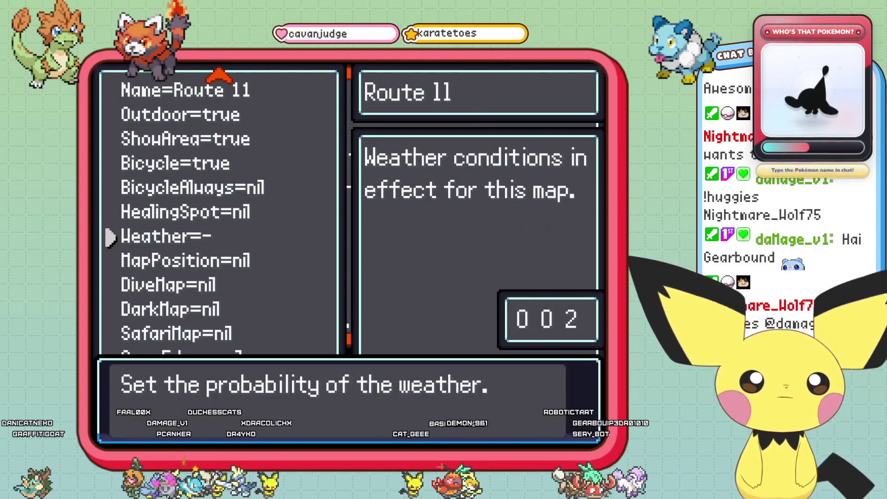
key("Return")
key("Down")
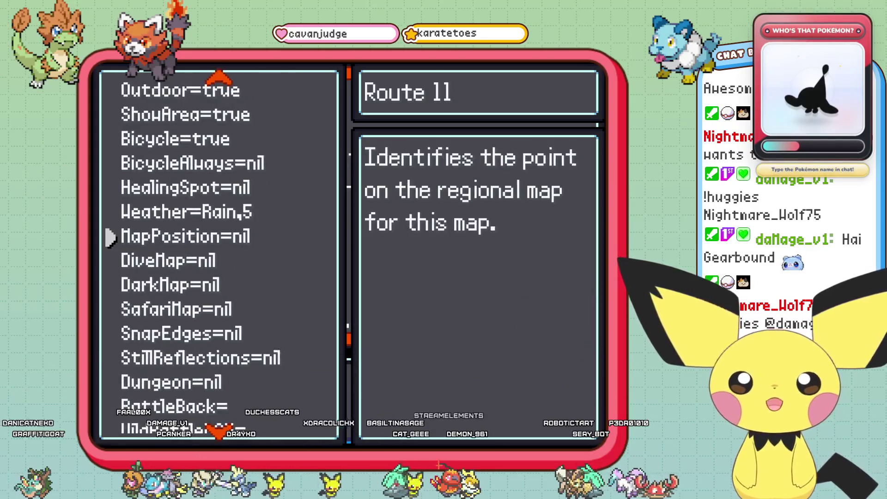
- Set MapPosition to [0, 10, 7] on the region map and BattleBack to field, then save the metadata
key("Return")
key("Return")
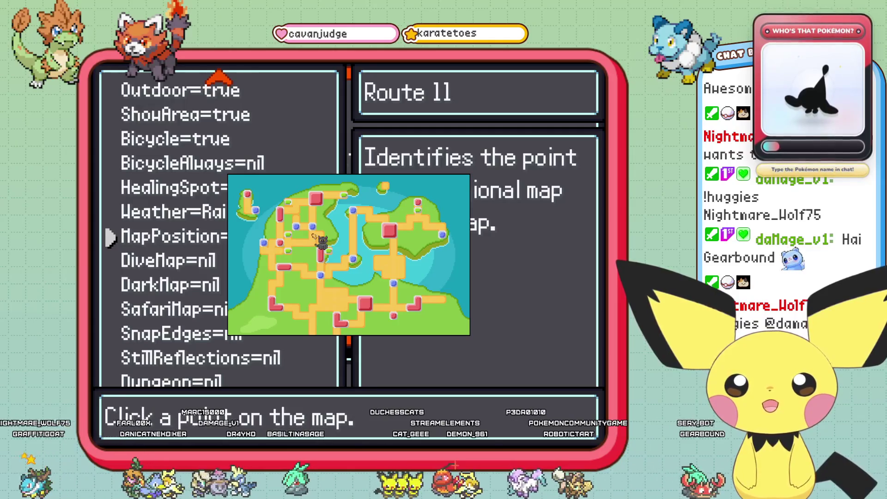
left_click(314, 236)
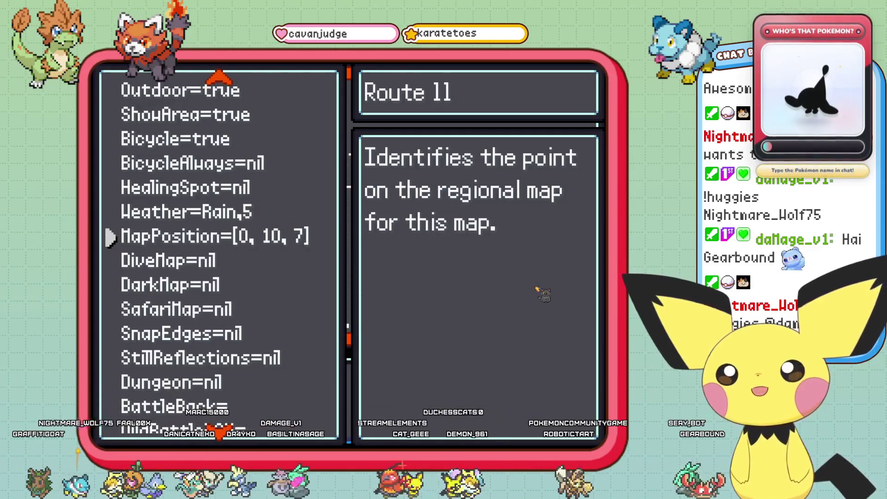
key("Down")
key("Down")
key("Down")
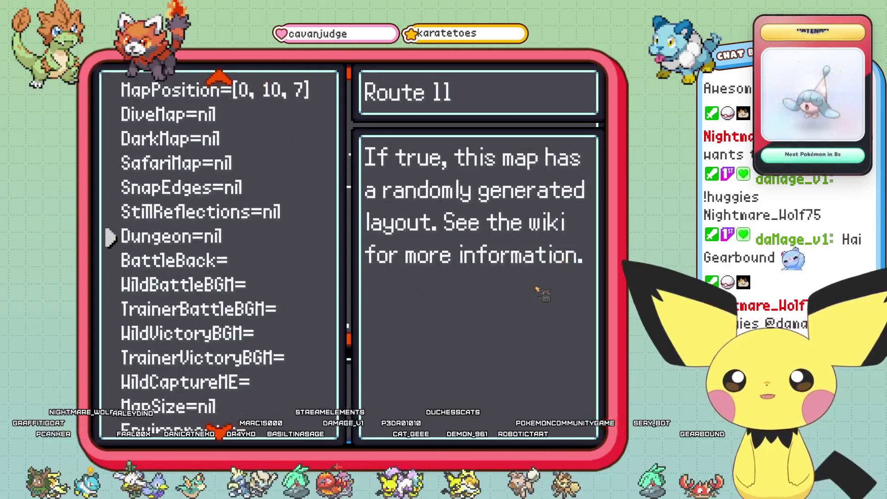
key("Return")
type("ield")
key("Return")
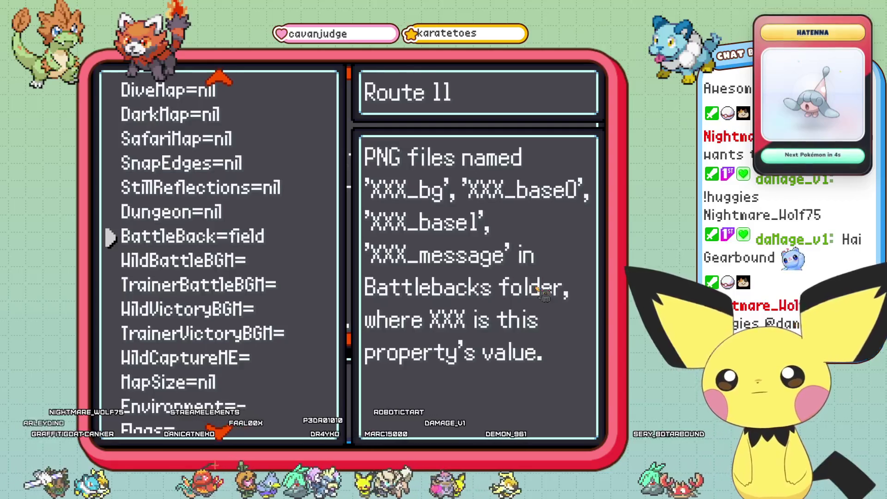
key("Down")
key("Down")
key("Down")
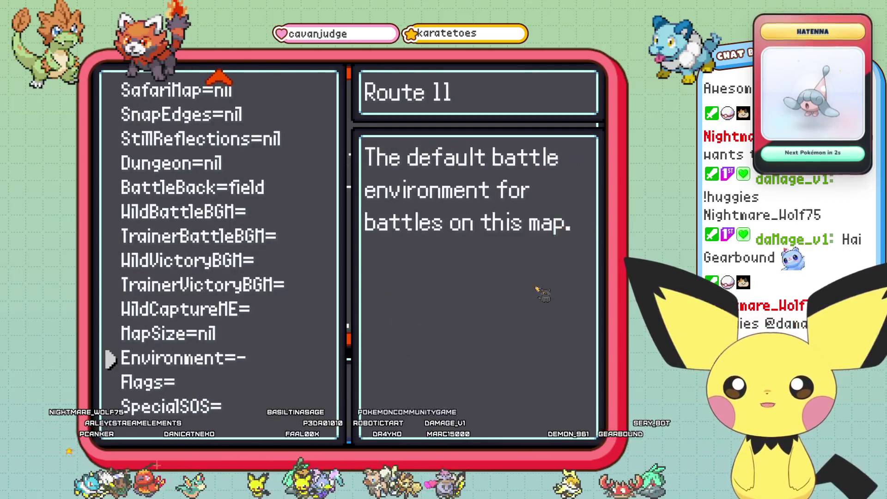
key("Down")
key("Escape")
key("Return")
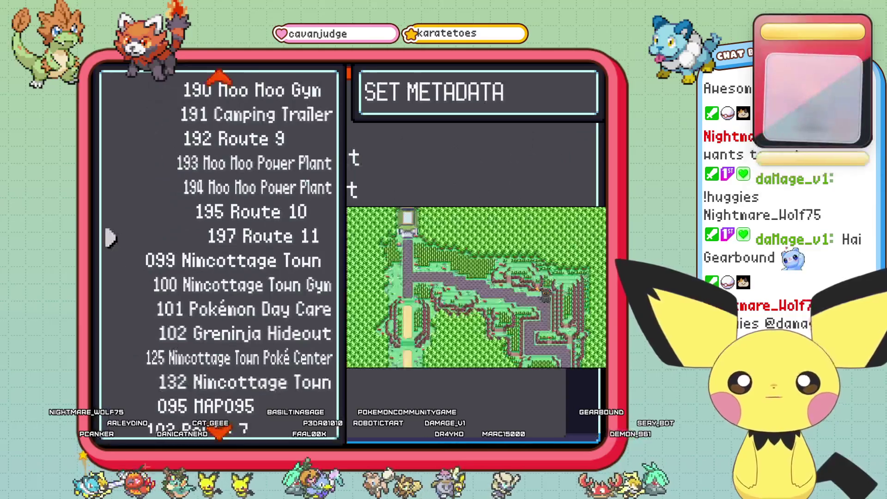
- Return to the overworld, walk north and south on Route 11, and open the pause menu showing Route 11
key("Escape")
key("Escape")
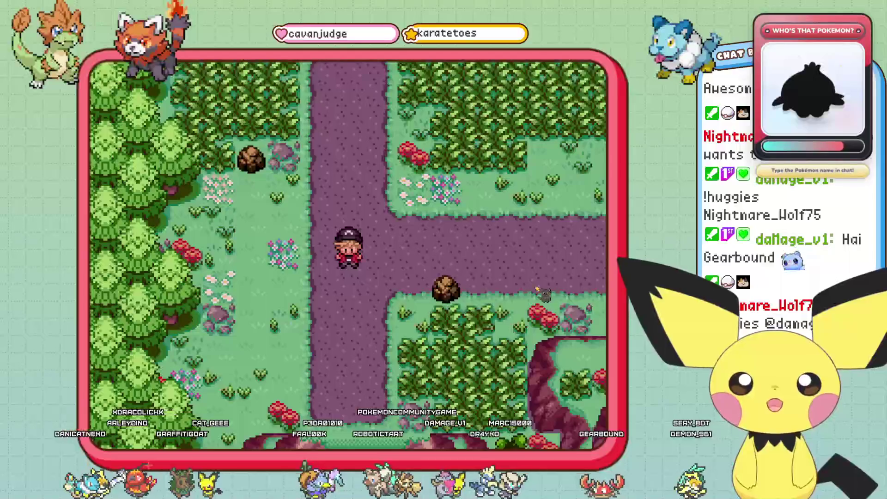
key("Up")
key("Up")
key("Up")
key("Down")
key("Down")
key("Down")
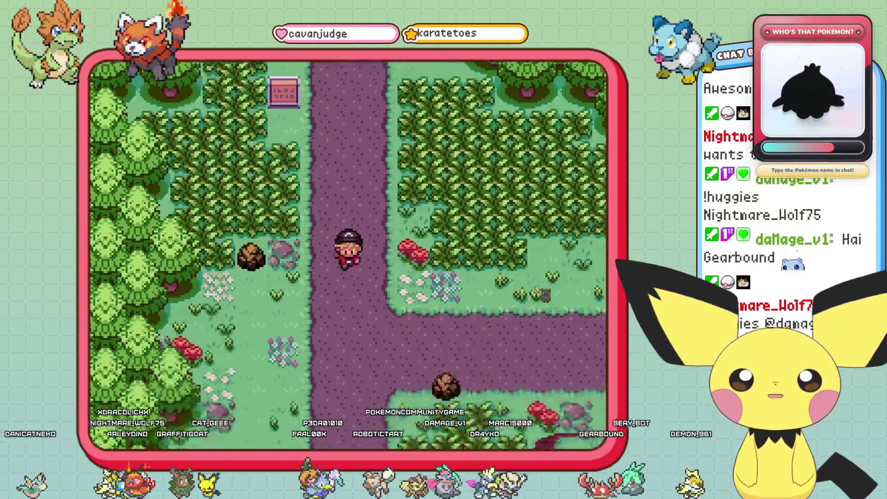
key("Escape")
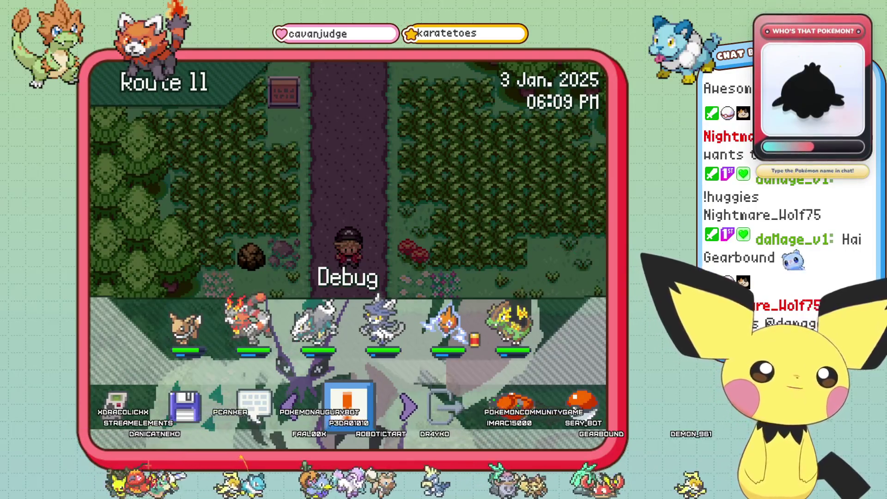
key("Escape")
key("Escape")
key("Escape")
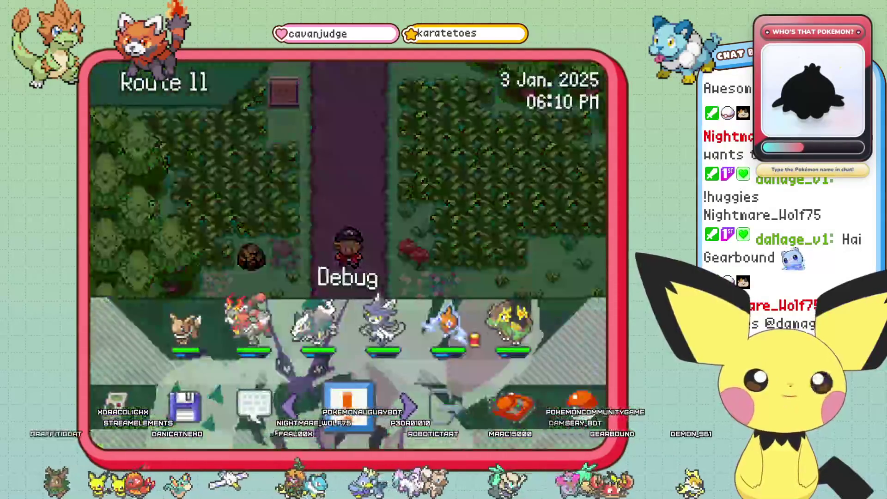
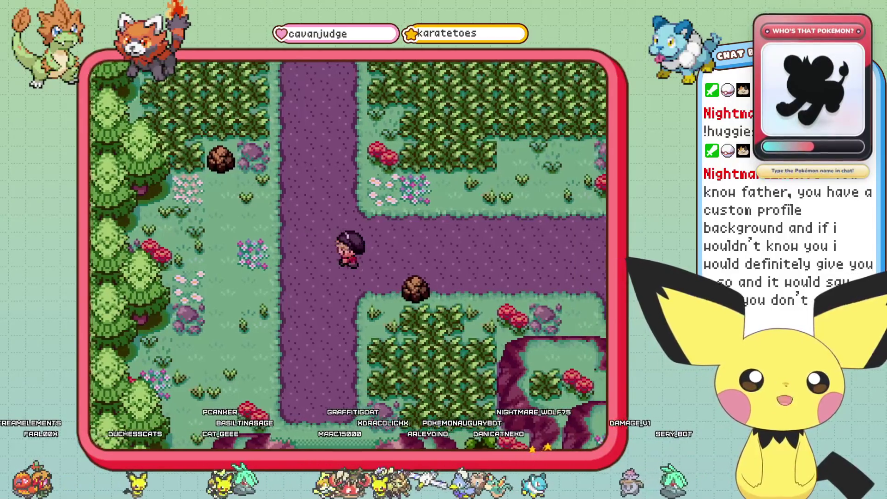
- Save the game on Route 11 from the pause menu, then close the game window
key("Escape")
key("Left")
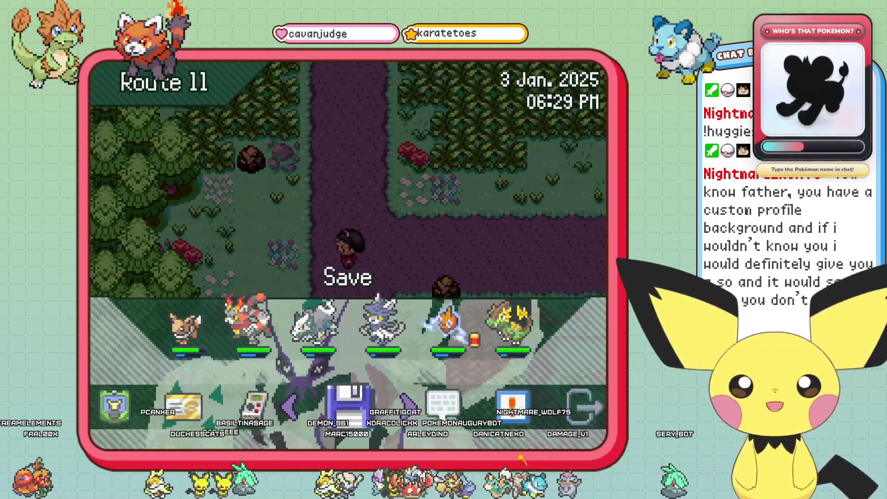
key("Return")
key("Return")
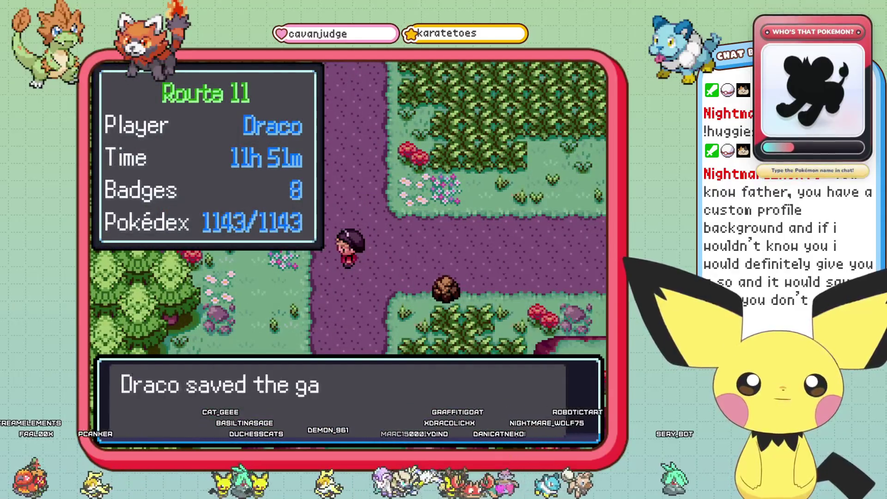
key("Return")
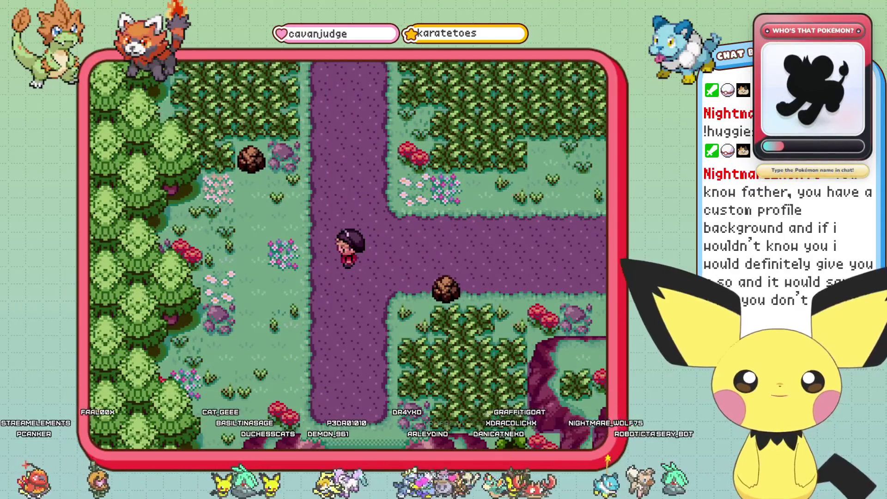
key("alt+F4")
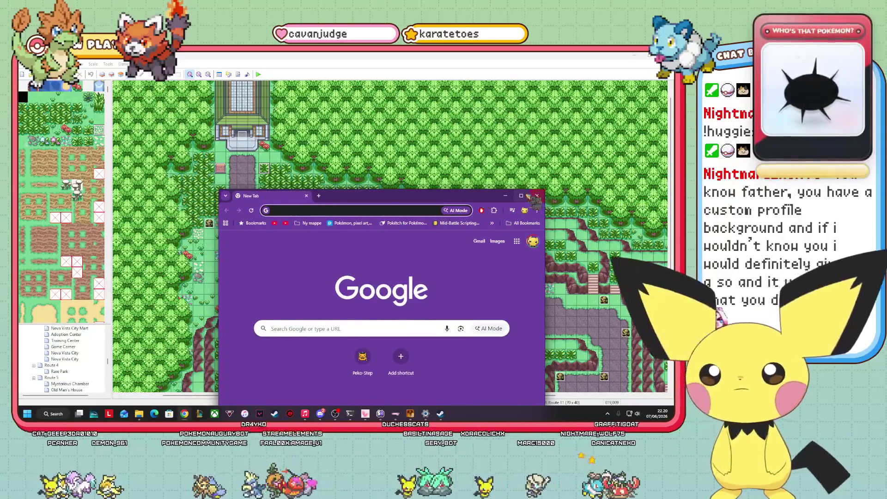
- Maximize Chrome and go to the ENLS pre-looped library at enls.eu/prelooped/
left_click(521, 195)
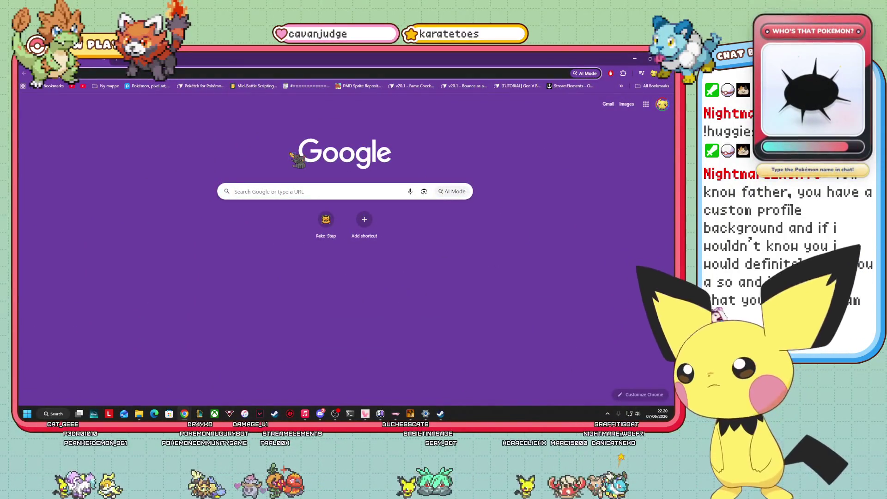
type("enkl")
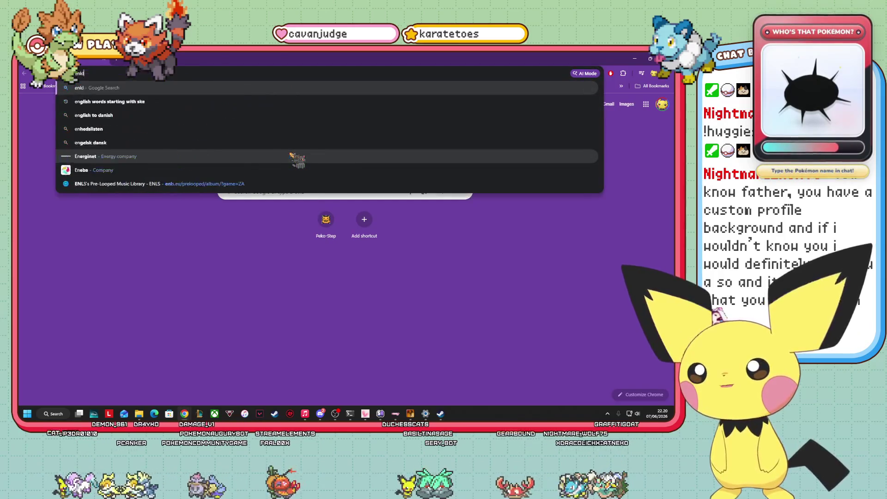
key("BackSpace")
key("BackSpace")
type("ls.eu/prelooped/album/?game=ZA")
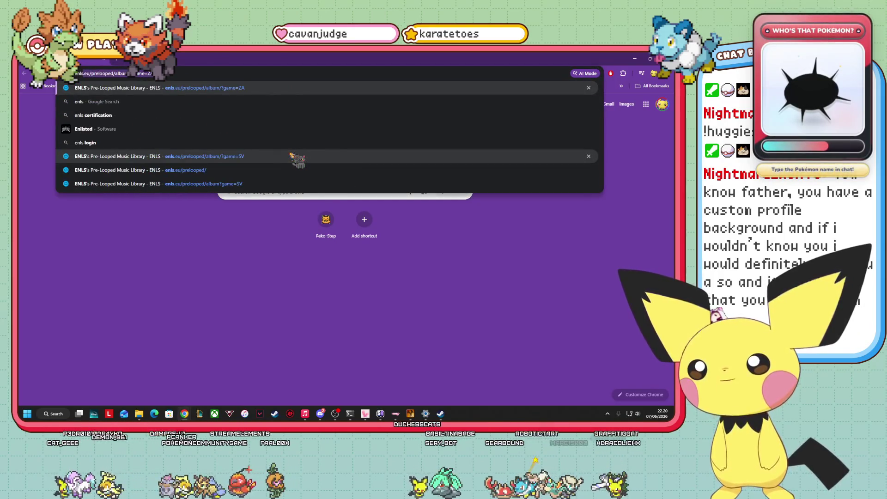
key("Down")
key("Down")
key("Down")
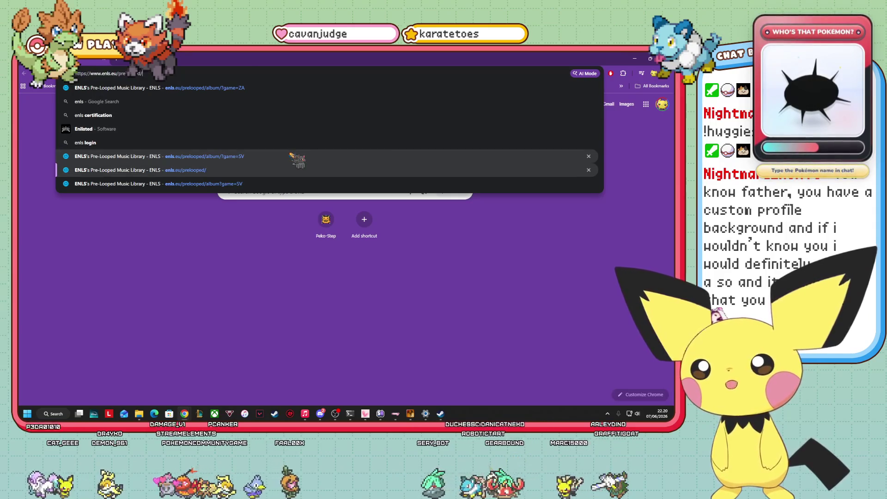
key("Return")
- Scroll through the game grid and open the Sword & Shield album
scroll(231, 208, "down", 5)
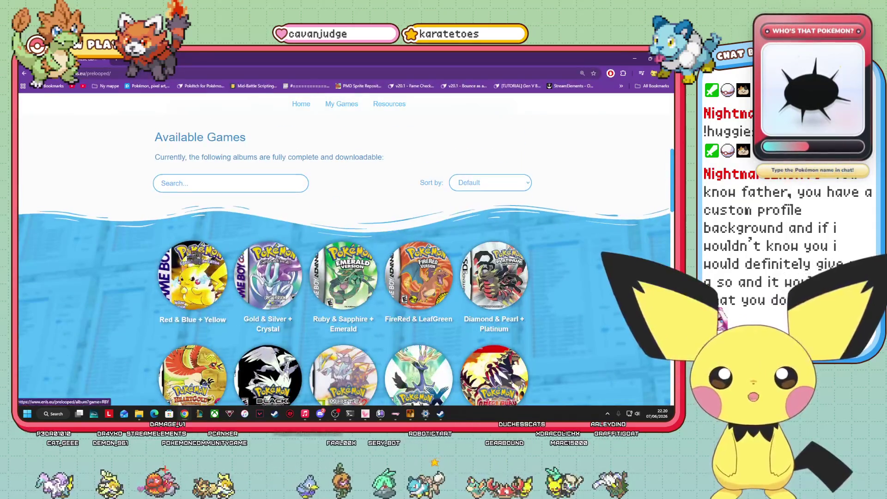
scroll(342, 259, "down", 7)
scroll(342, 259, "up", 3)
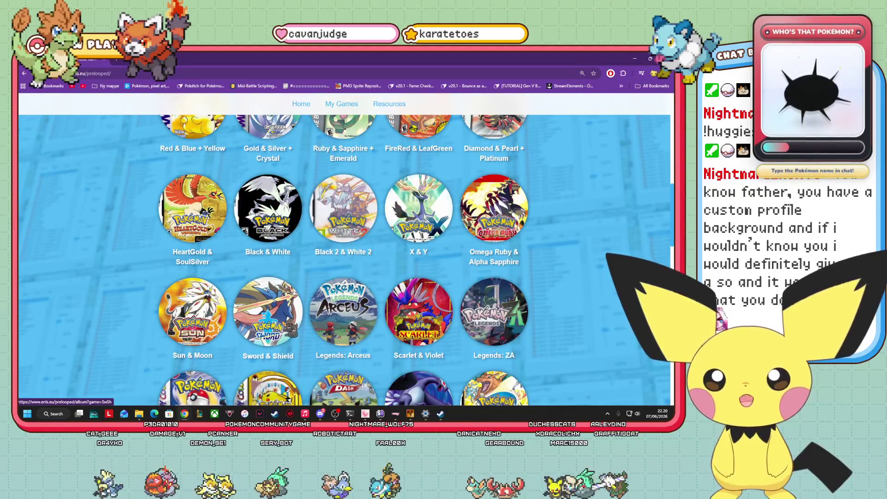
scroll(494, 312, "down", 3)
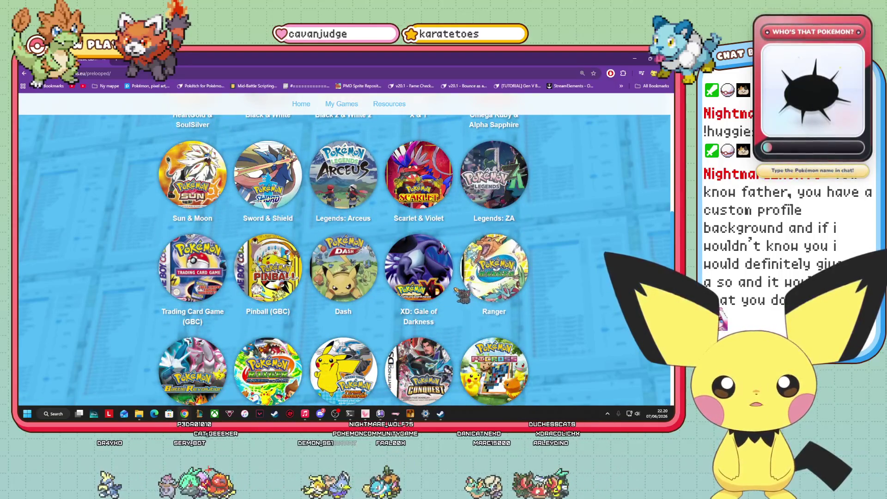
left_click(284, 191)
- Play and then pause the SwSh 005 Route 1 preview
scroll(356, 240, "down", 5)
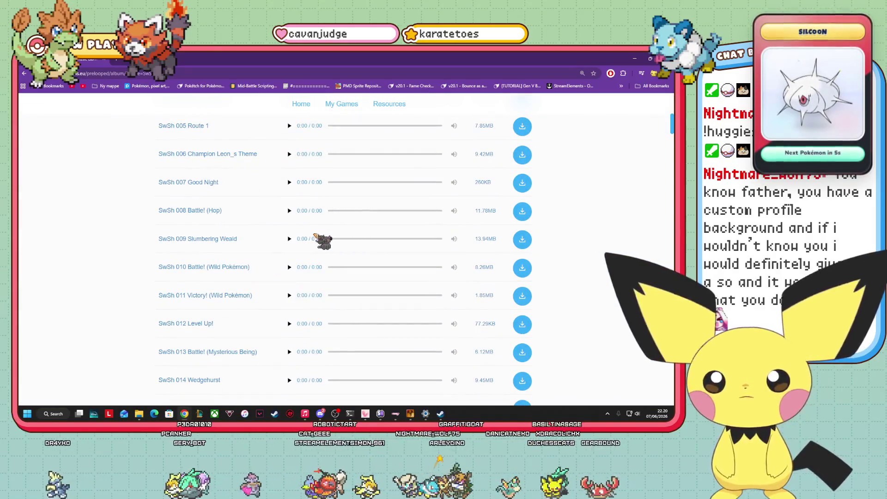
scroll(296, 238, "down", 2)
scroll(277, 240, "up", 3)
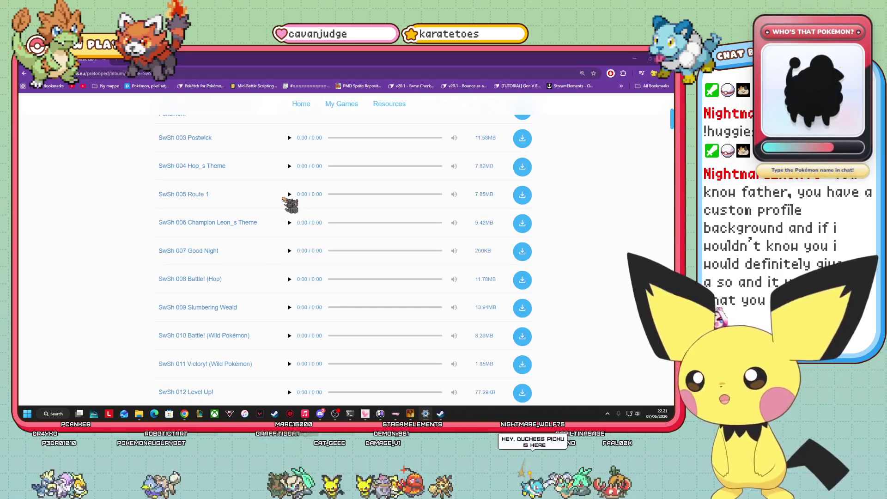
left_click(290, 194)
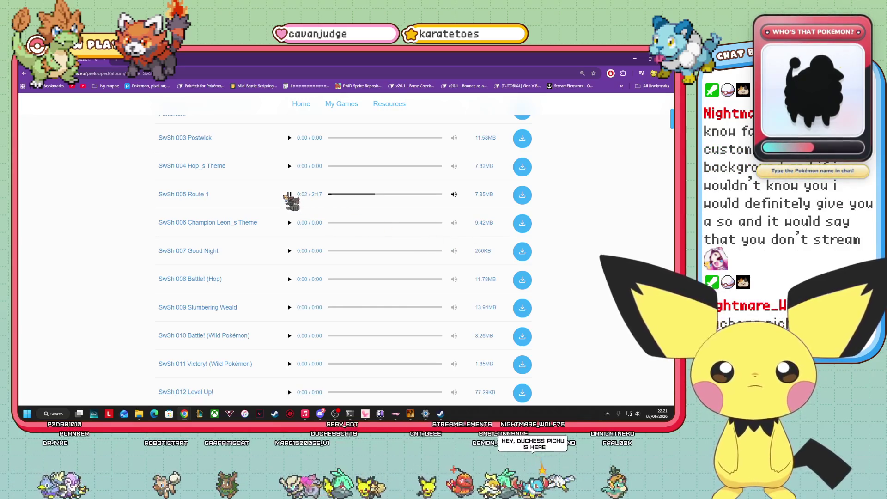
left_click(289, 194)
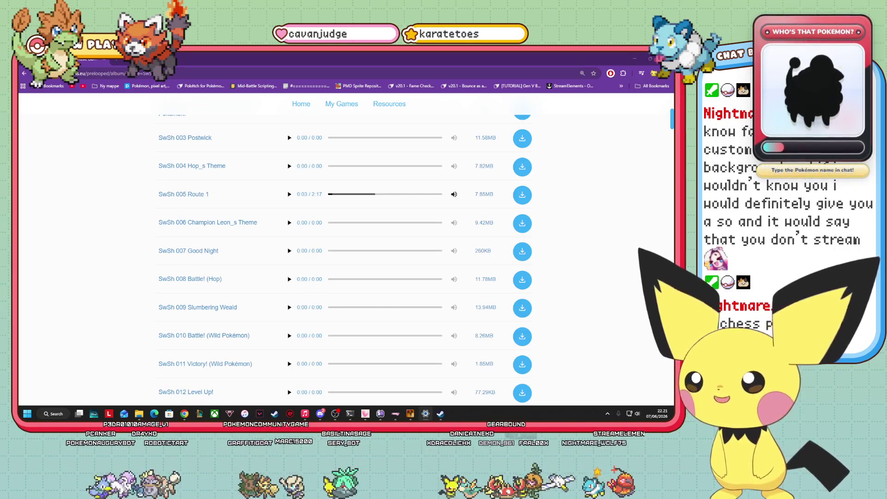
- Scroll down the Sword & Shield track list past Wild Area (South)
left_click(278, 345)
scroll(279, 345, "down", 5)
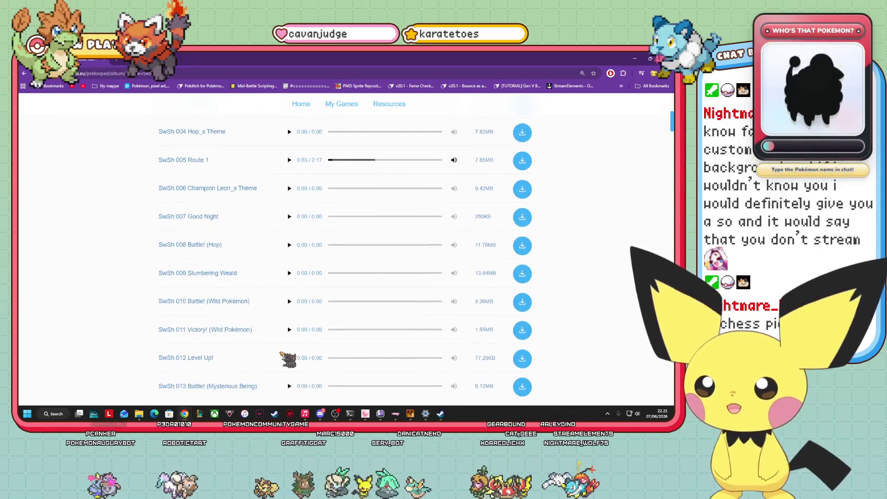
scroll(283, 353, "down", 2)
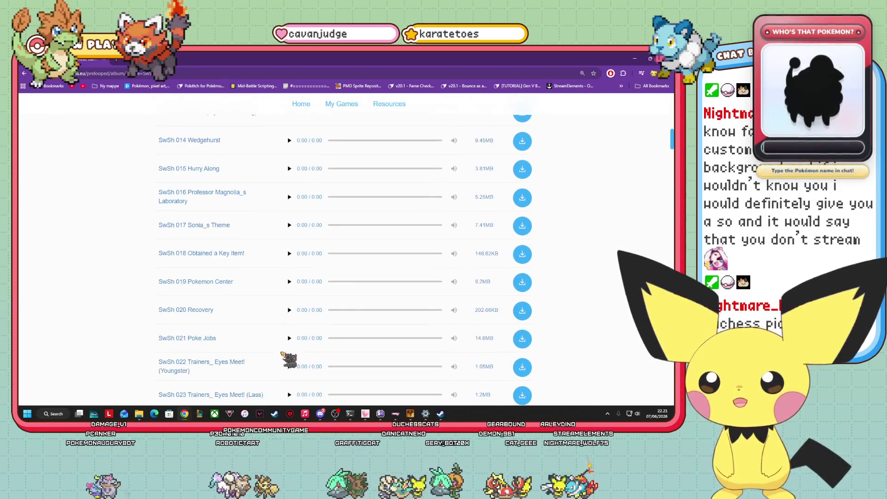
scroll(280, 270, "down", 4)
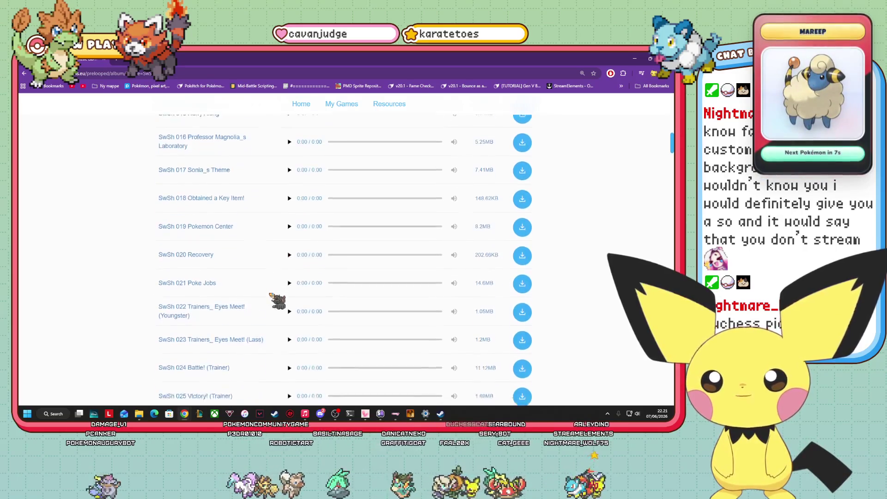
scroll(306, 309, "down", 1)
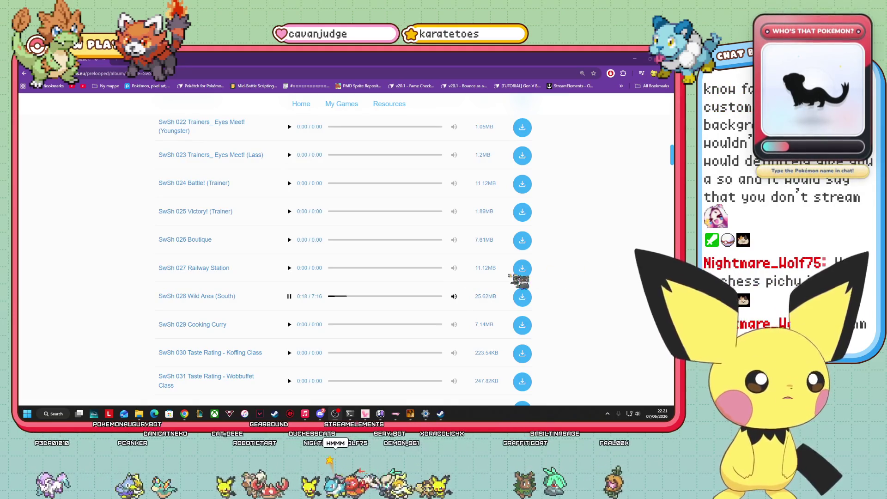
scroll(346, 325, "down", 5)
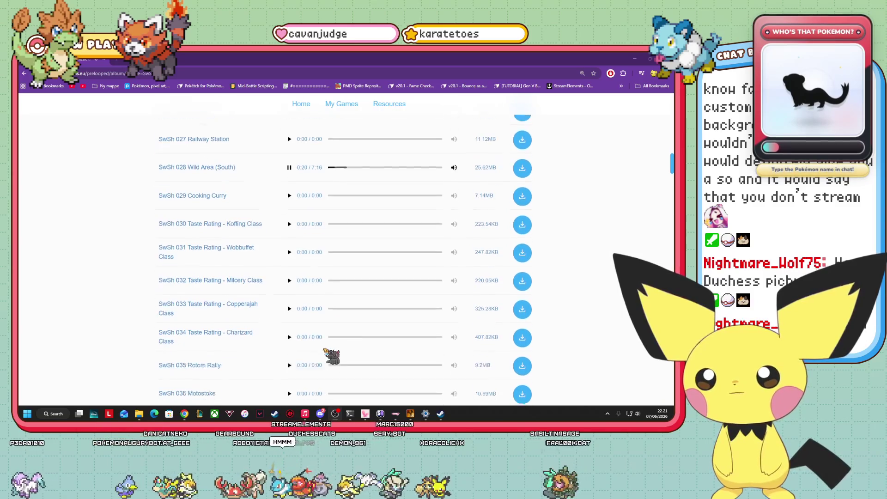
scroll(304, 348, "down", 3)
- Preview SwSh 037 Salon and scroll down through the album's later tracks
left_click(289, 277)
scroll(292, 307, "down", 1)
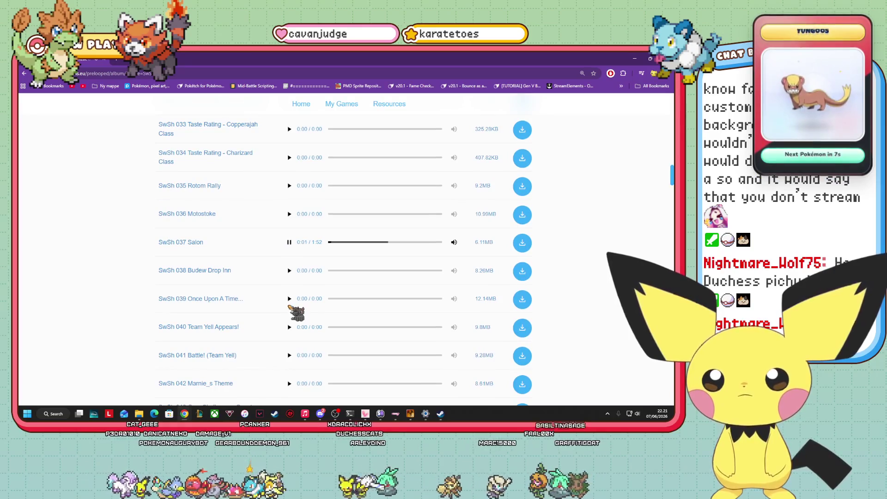
scroll(290, 307, "down", 3)
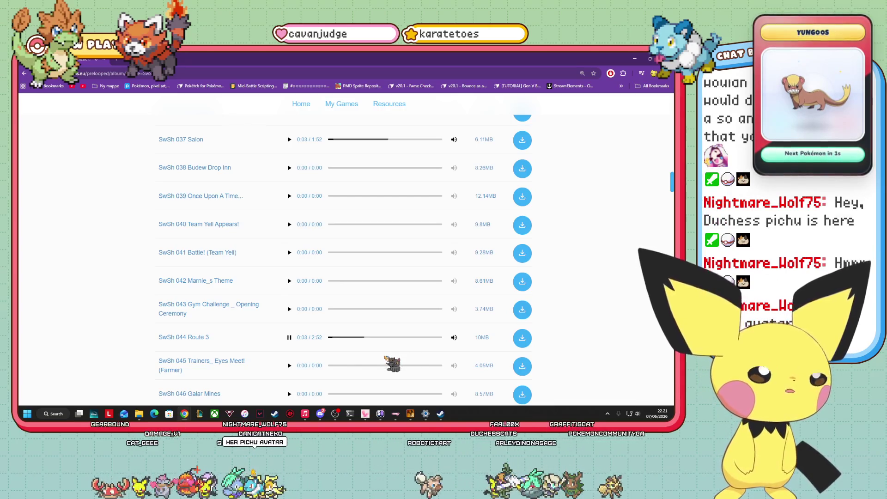
scroll(307, 353, "down", 3)
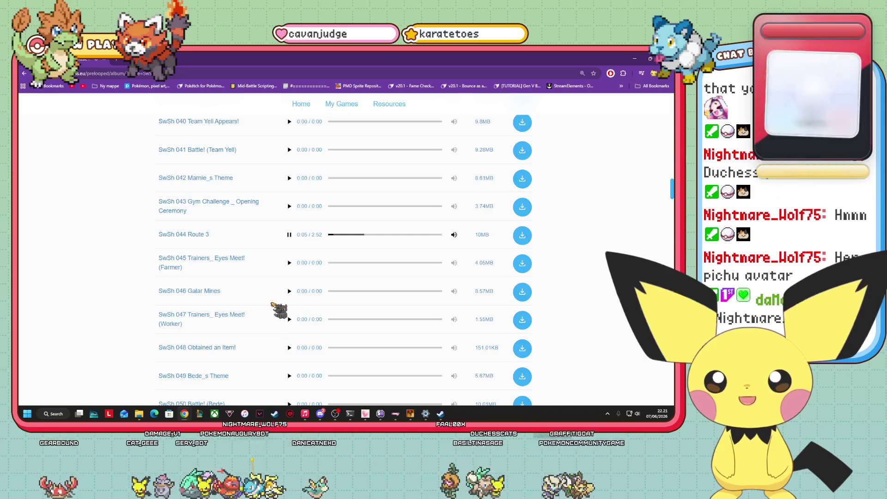
scroll(333, 337, "down", 2)
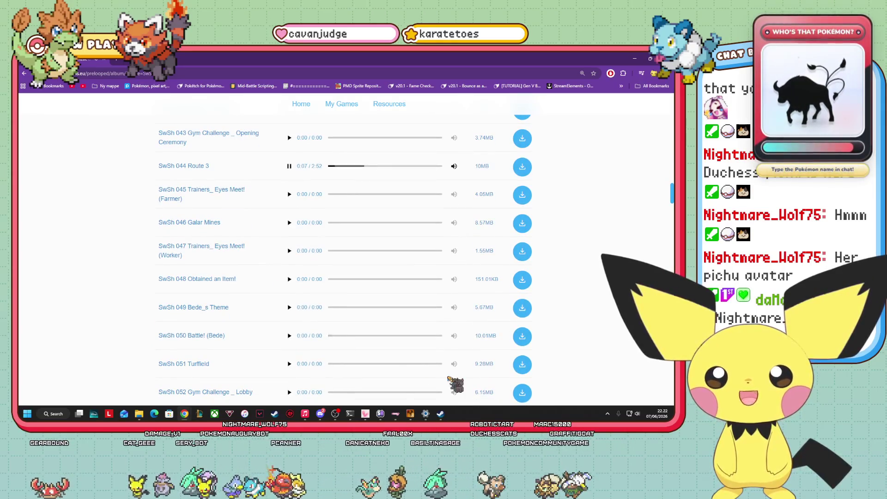
scroll(285, 362, "down", 3)
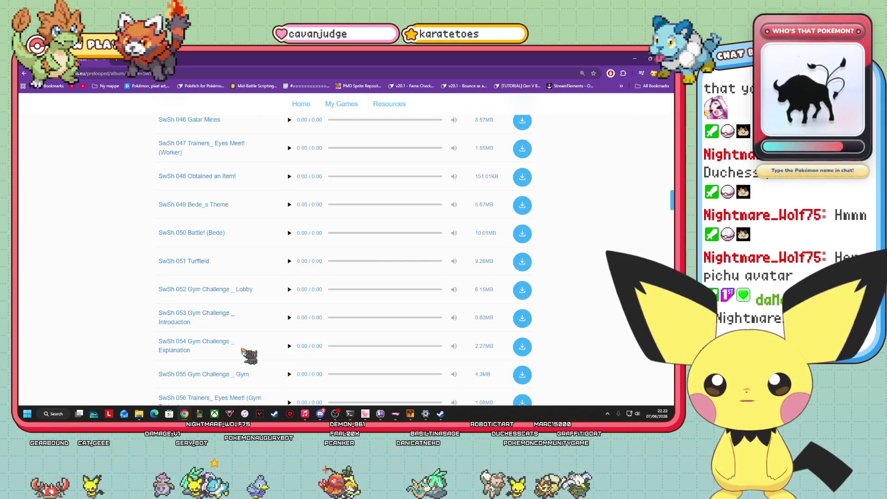
scroll(243, 350, "down", 3)
scroll(305, 381, "down", 6)
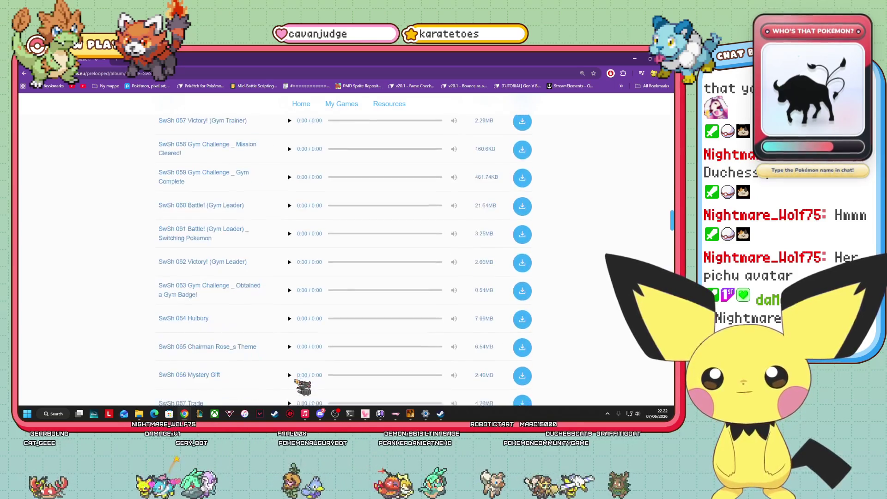
scroll(296, 380, "down", 3)
scroll(289, 332, "down", 3)
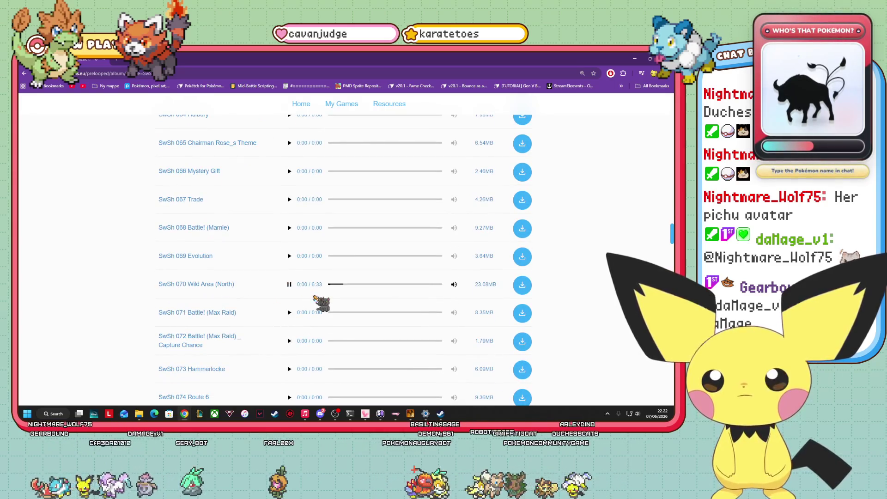
scroll(322, 304, "down", 3)
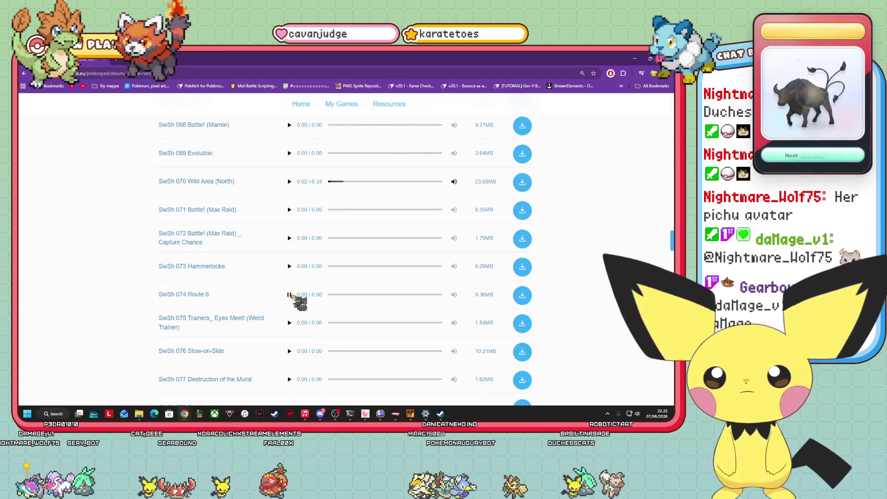
- Download the SwSh 074 Route 6 track
left_click(522, 295)
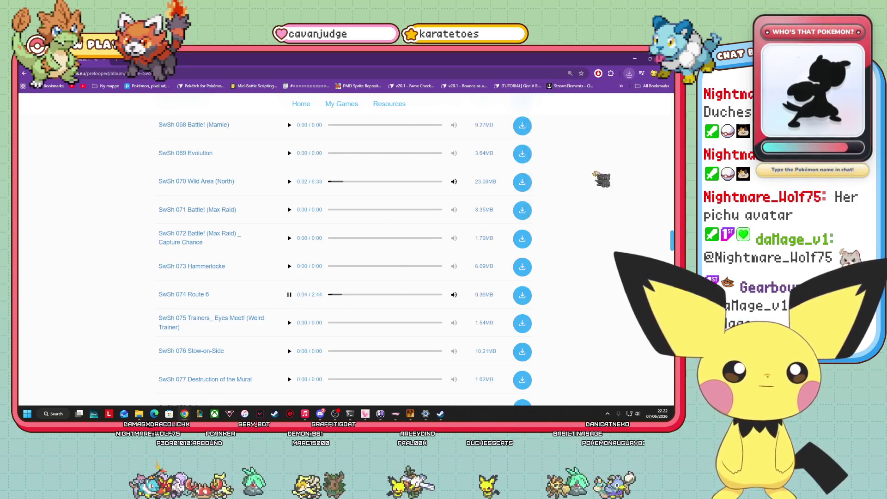
scroll(333, 259, "down", 2)
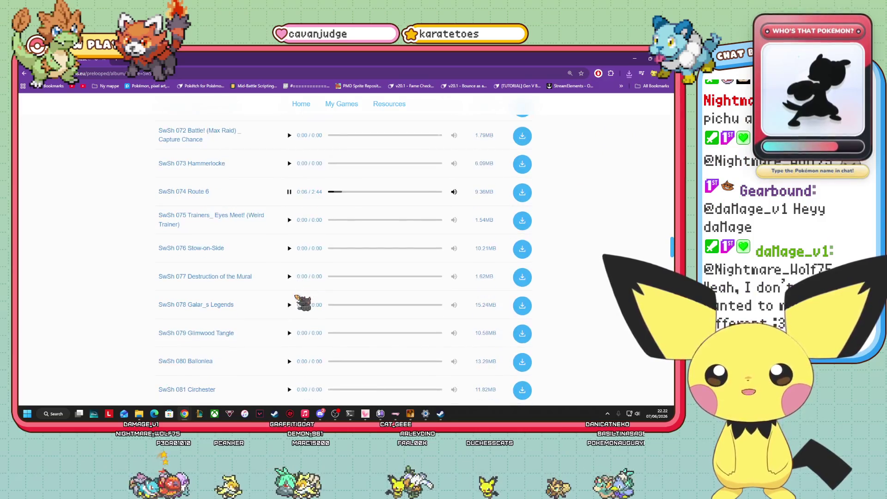
scroll(291, 280, "down", 1)
- Preview SwSh 079 Glimwood Tangle and then track 085
left_click(290, 265)
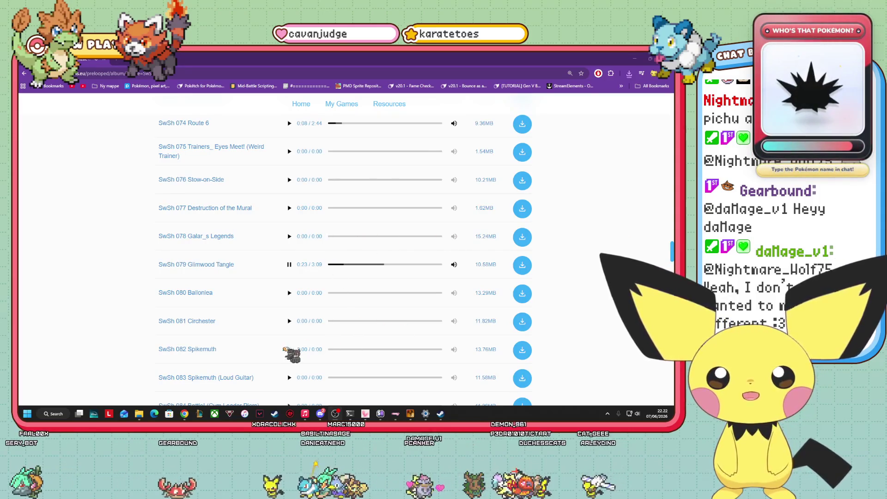
scroll(291, 356, "down", 3)
scroll(296, 325, "down", 3)
left_click(289, 297)
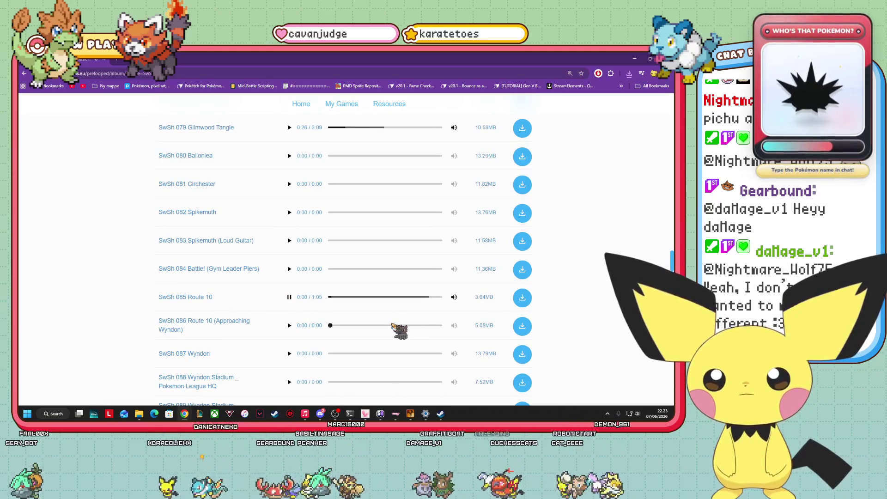
- Preview SwSh 125 The Isle of Armor, then go back to the game albums page
scroll(287, 330, "down", 7)
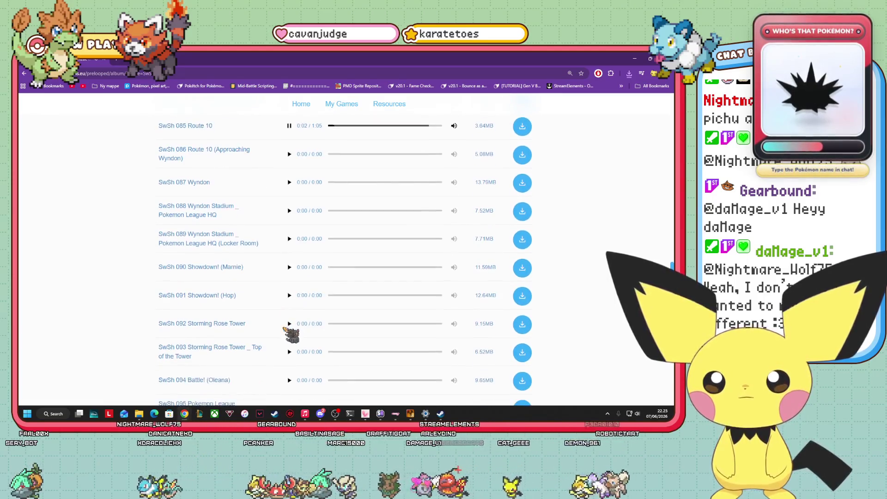
scroll(289, 333, "down", 9)
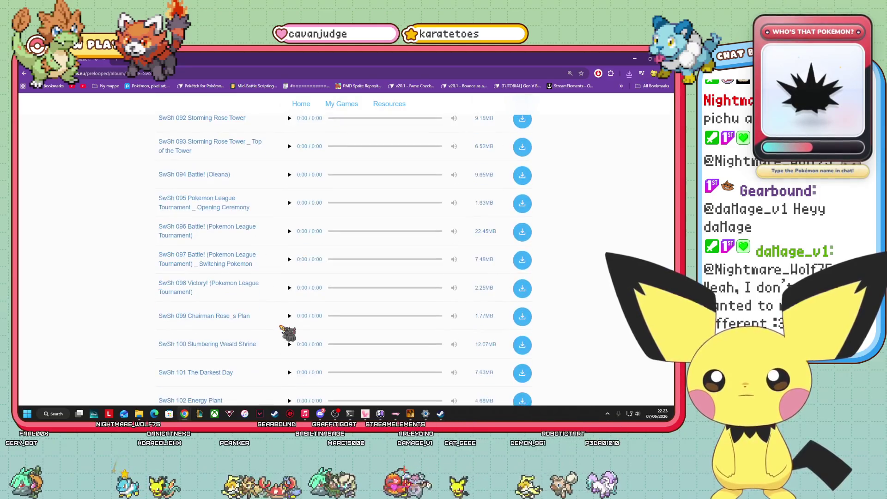
scroll(290, 328, "down", 3)
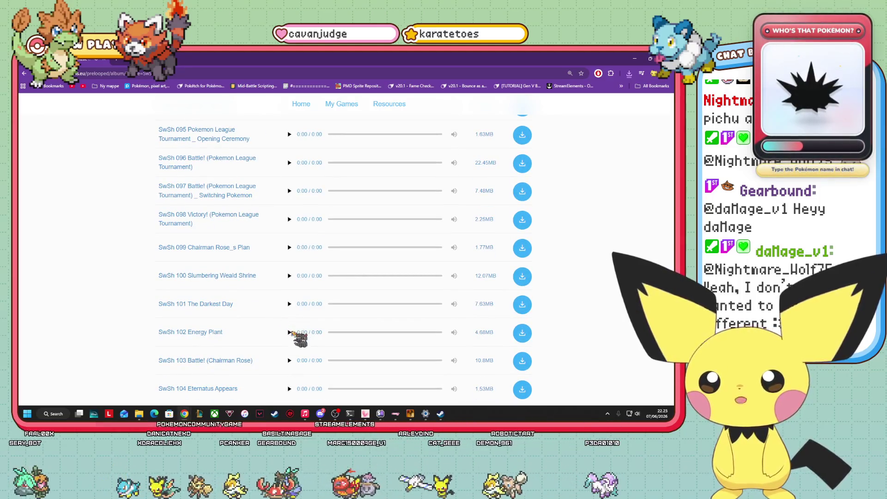
scroll(300, 340, "down", 7)
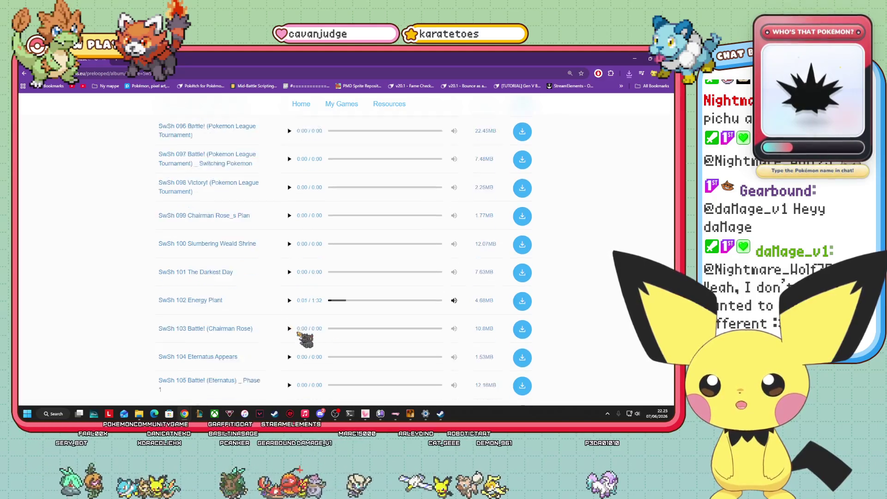
scroll(288, 336, "down", 6)
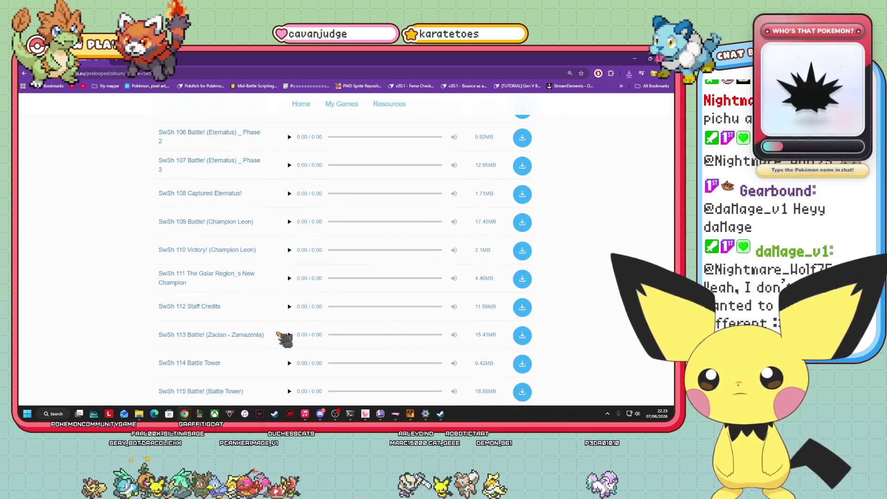
scroll(284, 337, "down", 11)
scroll(270, 316, "down", 10)
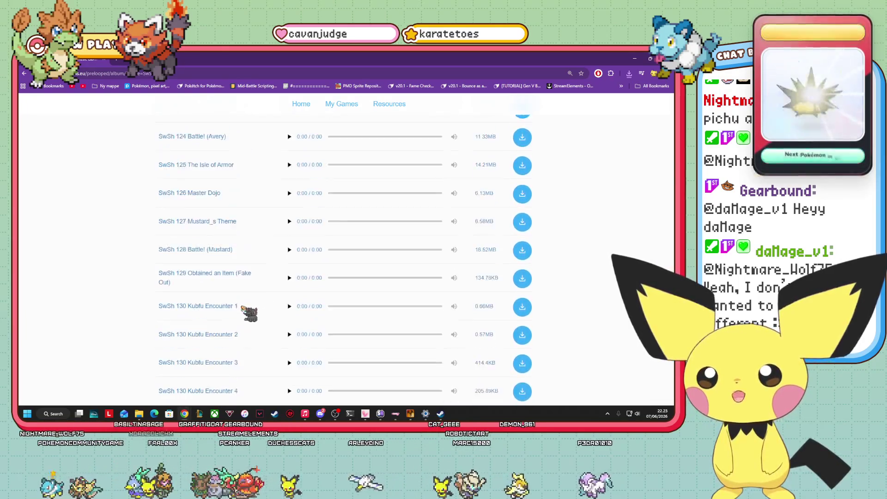
scroll(242, 307, "up", 4)
left_click(289, 263)
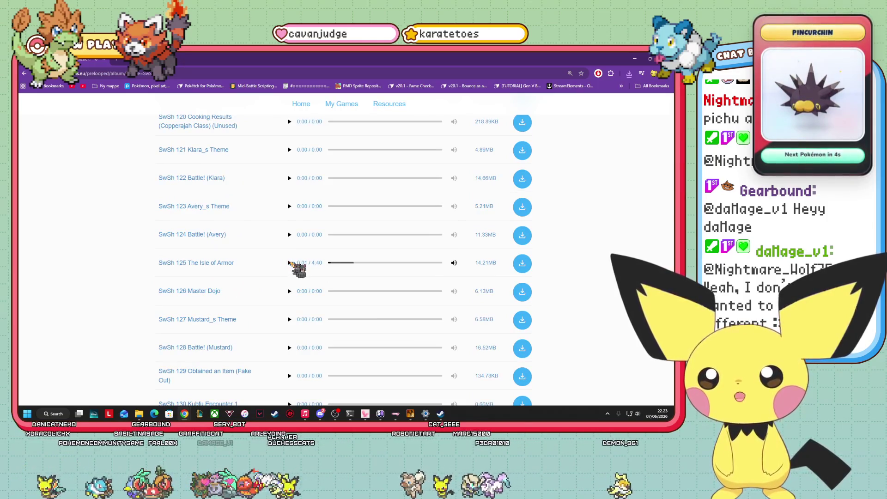
left_click(25, 74)
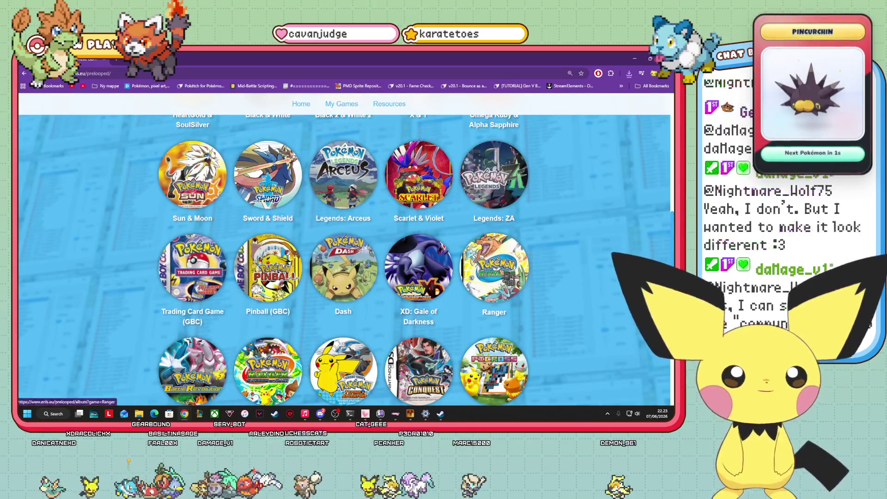
- Open the Legends: ZA album and preview ZA 027 Wild Zone
scroll(485, 268, "up", 2)
left_click(482, 302)
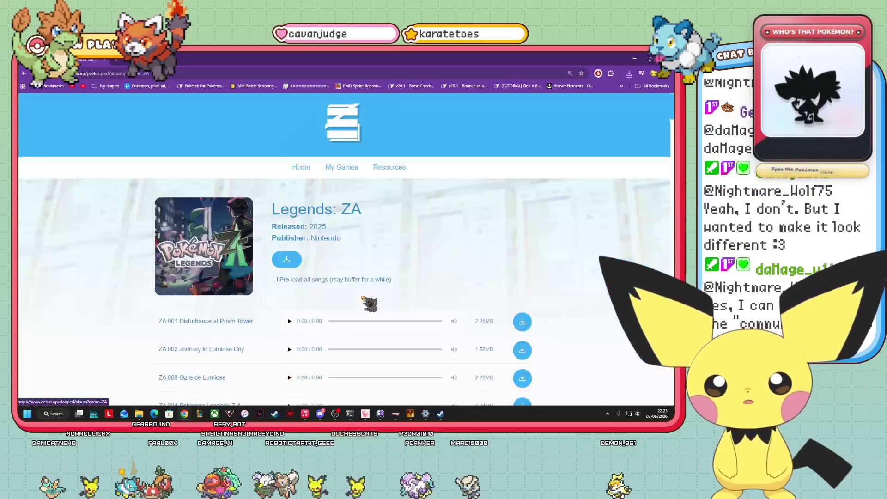
scroll(367, 298, "down", 8)
scroll(273, 279, "down", 3)
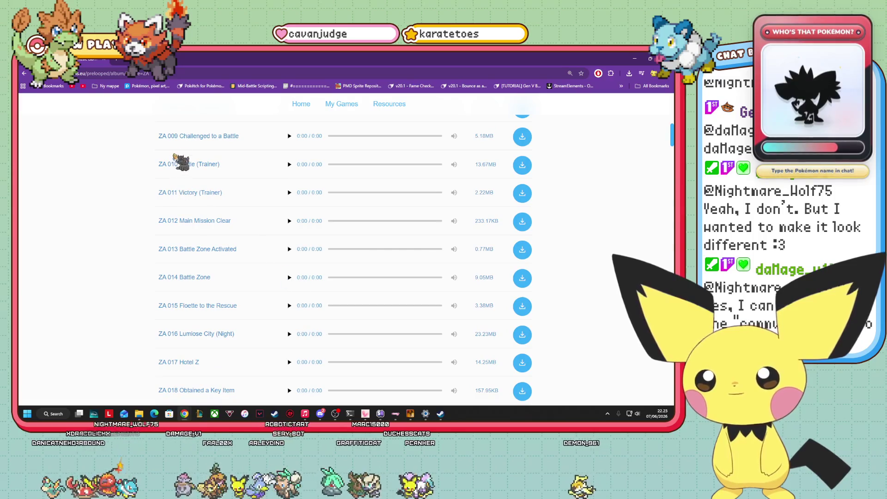
scroll(213, 227, "down", 1)
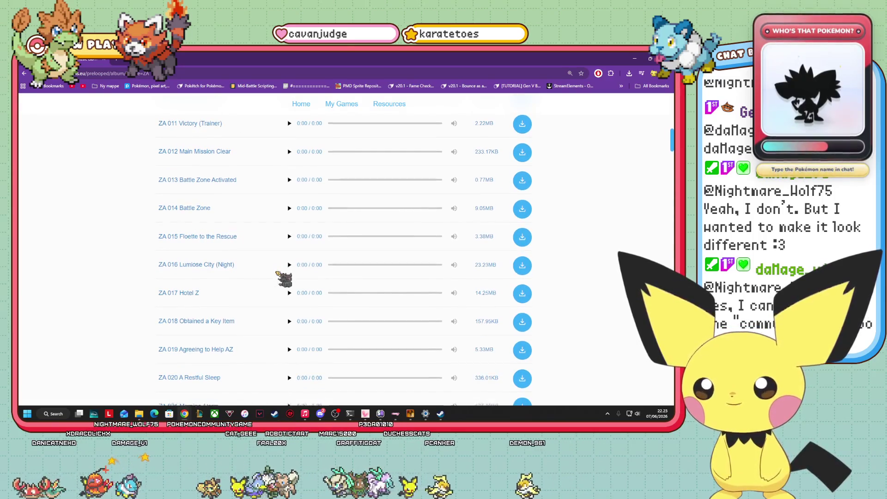
scroll(278, 277, "down", 3)
scroll(275, 277, "down", 2)
scroll(270, 276, "down", 2)
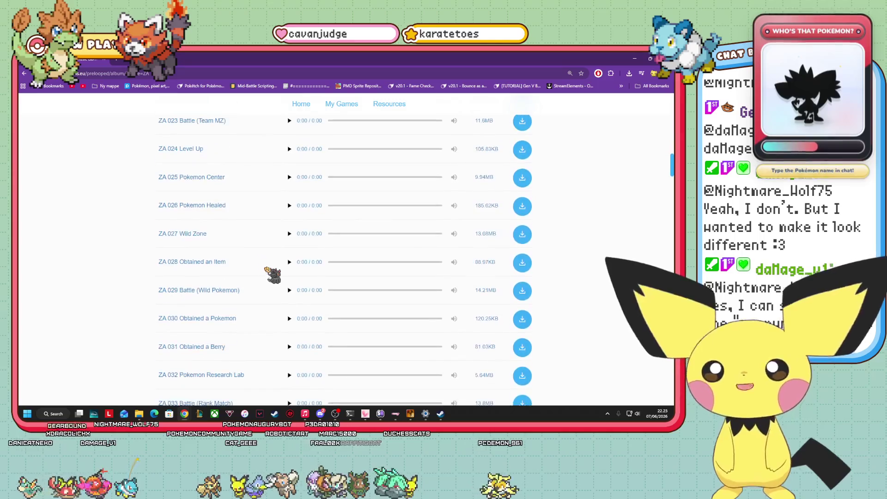
scroll(192, 234, "down", 3)
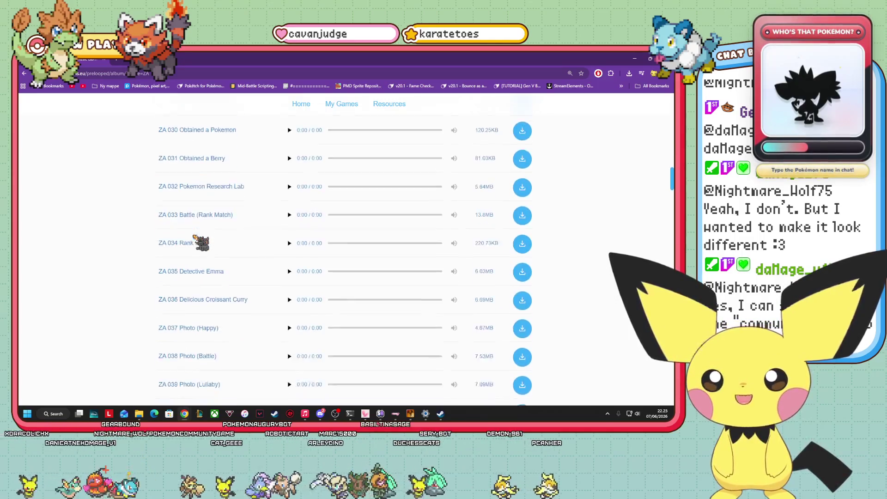
scroll(257, 260, "up", 2)
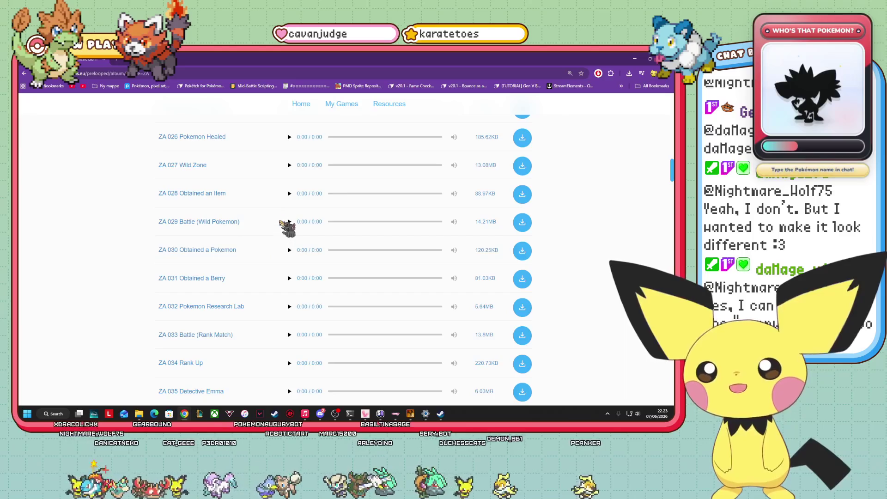
left_click(289, 165)
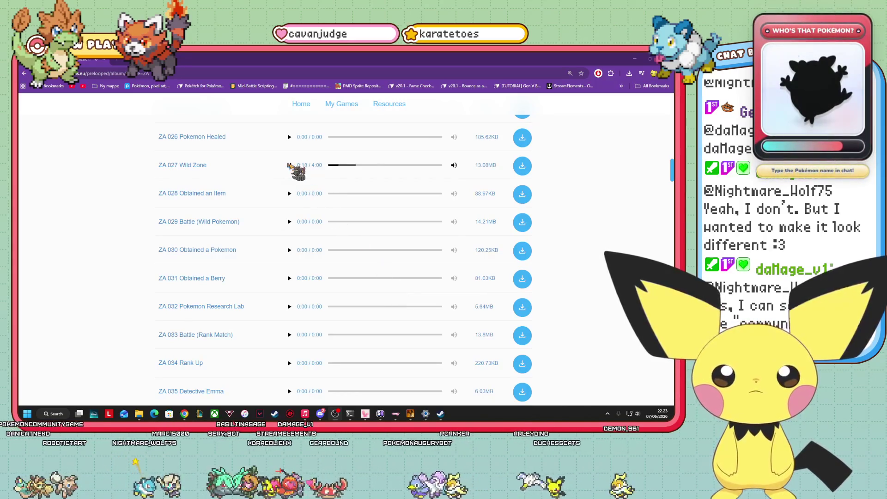
- Preview ZA 016 Lumiose City (Night) and seek within ZA 005 Lumiose City (Vert District)
scroll(300, 238, "up", 4)
scroll(301, 240, "up", 3)
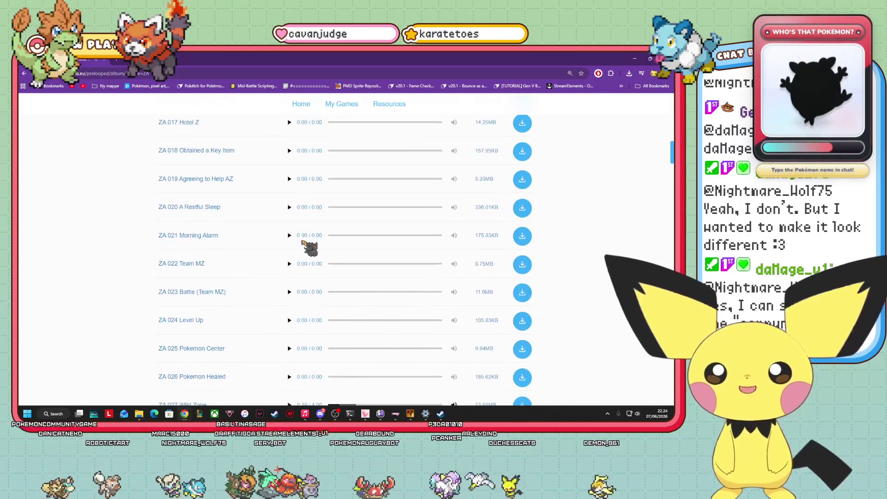
scroll(353, 334, "up", 5)
scroll(378, 346, "up", 3)
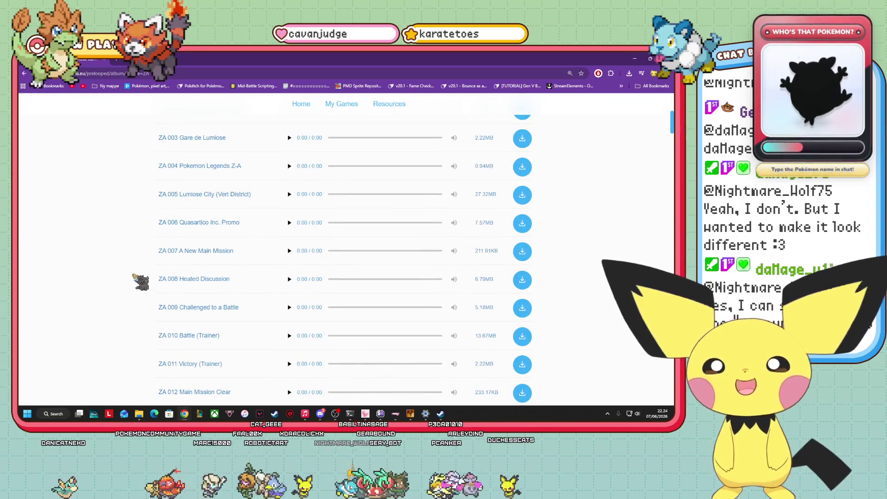
scroll(218, 323, "up", 2)
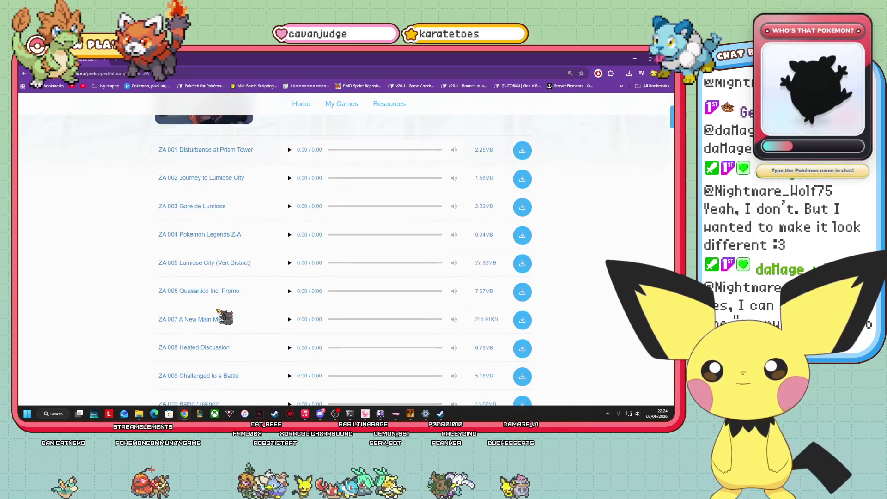
scroll(225, 318, "up", 1)
scroll(227, 314, "down", 2)
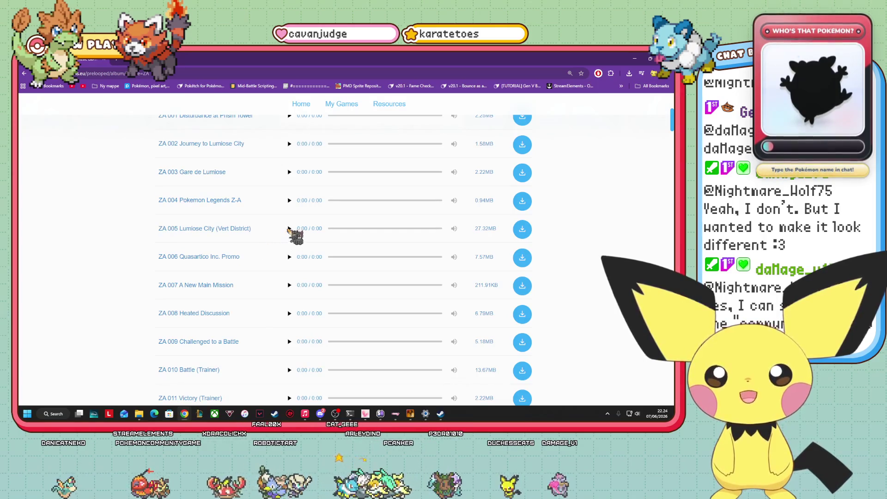
scroll(289, 233, "down", 4)
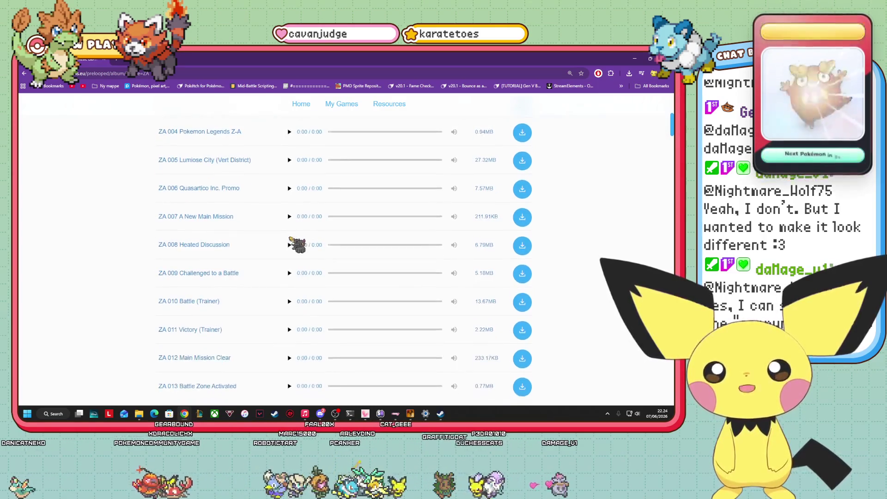
scroll(290, 239, "down", 3)
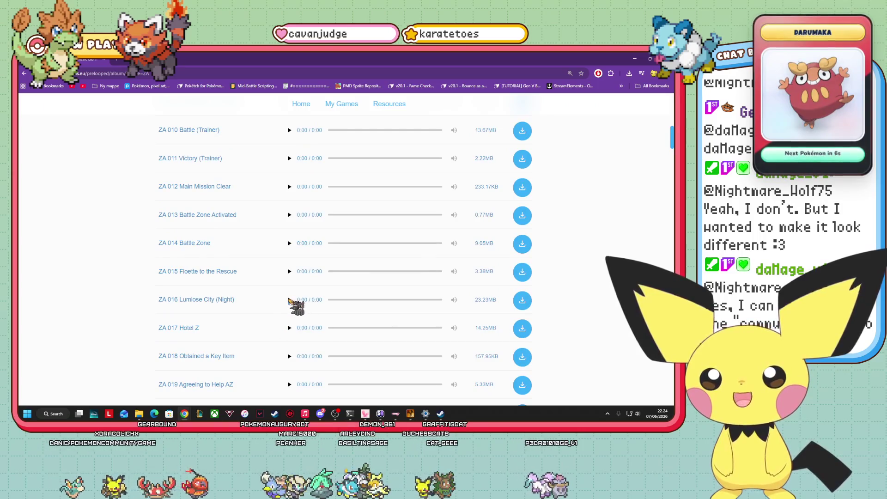
left_click(289, 300)
scroll(269, 268, "up", 3)
scroll(268, 266, "up", 5)
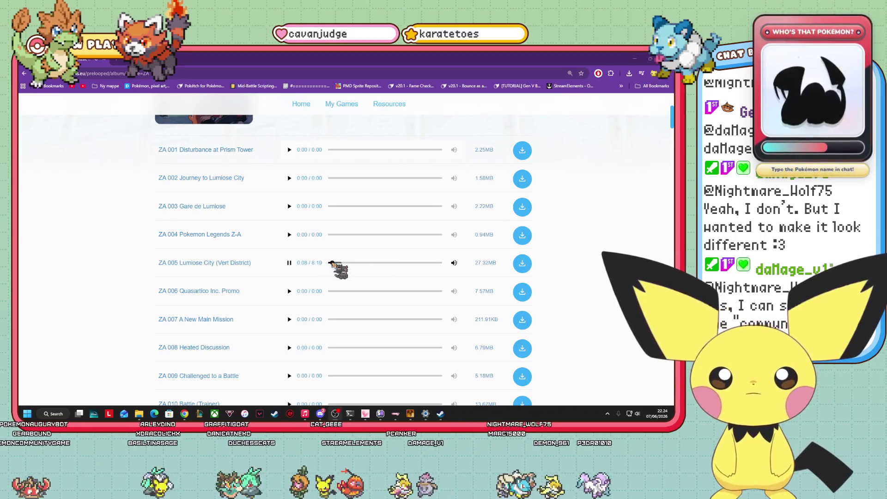
mouse_move(332, 263)
left_mouse_down()
mouse_move(396, 257)
mouse_move(335, 263)
left_mouse_up()
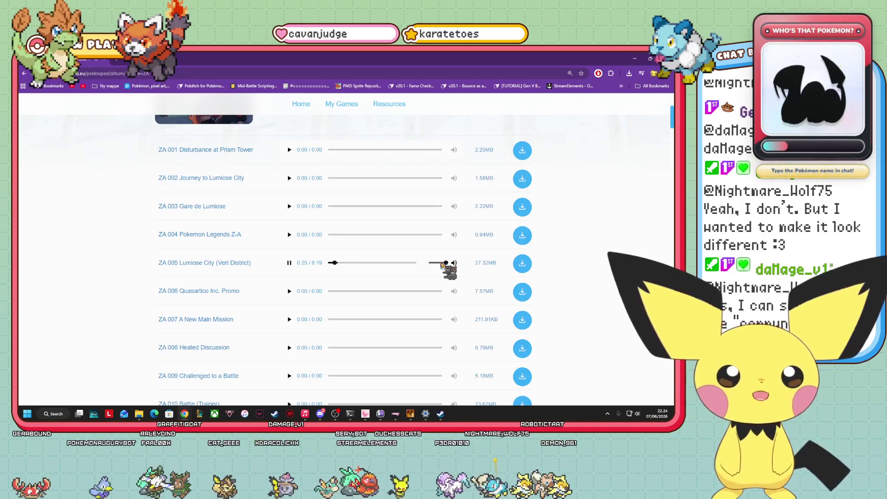
- Preview Wild Zone again, then ZA 041 Rouge District and ZA 049 Sushi High Roller
scroll(376, 290, "down", 9)
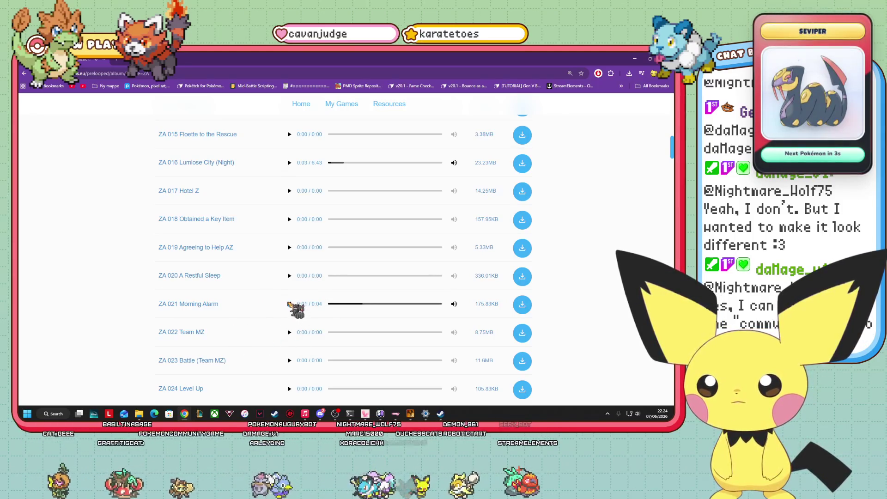
scroll(287, 276, "down", 5)
left_click(290, 302)
scroll(291, 305, "down", 2)
scroll(290, 309, "down", 5)
scroll(288, 305, "down", 3)
left_click(290, 252)
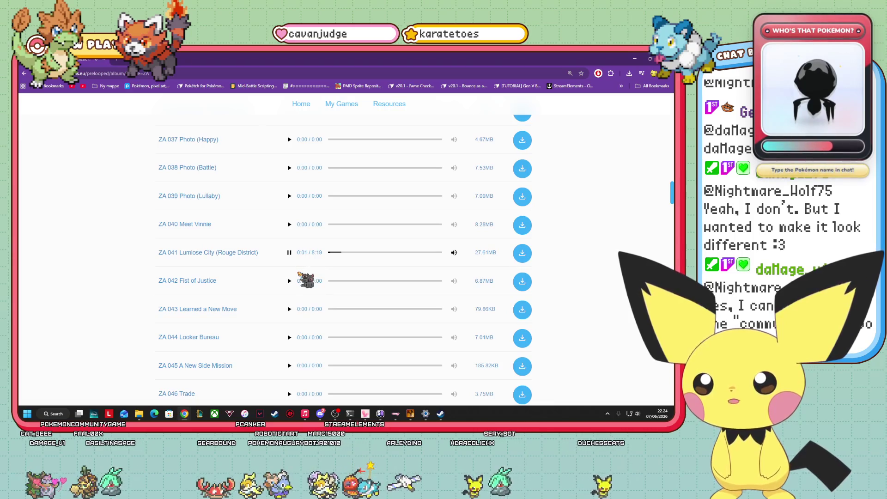
scroll(299, 277, "down", 3)
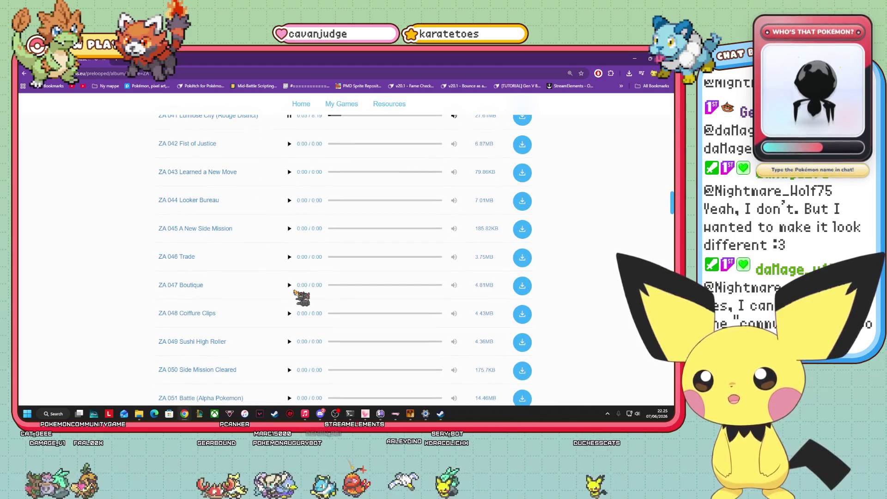
scroll(318, 204, "up", 1)
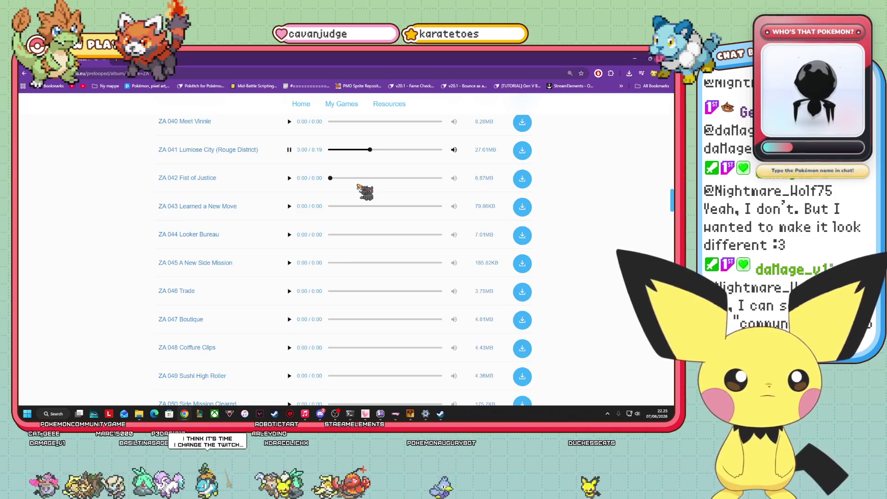
scroll(278, 258, "down", 2)
scroll(278, 263, "down", 1)
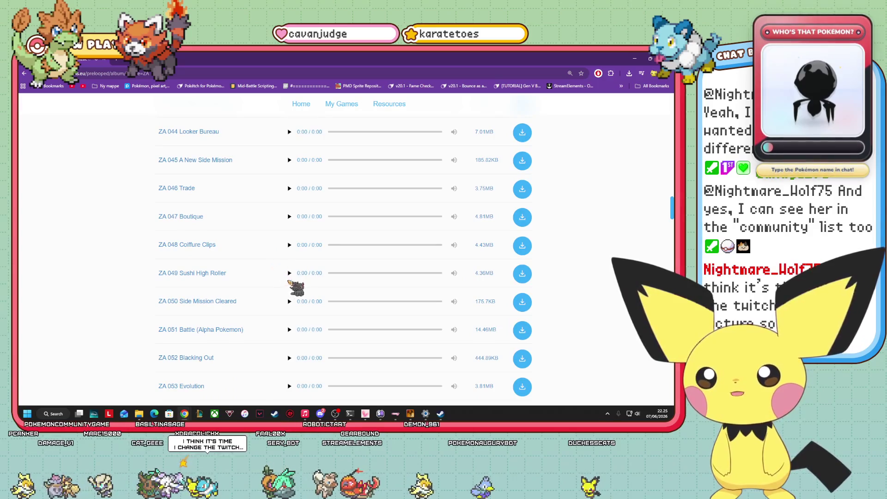
left_click(290, 274)
- Scroll to the end of the Legends: ZA list, return to the grid, and open Sun & Moon
scroll(292, 352, "down", 3)
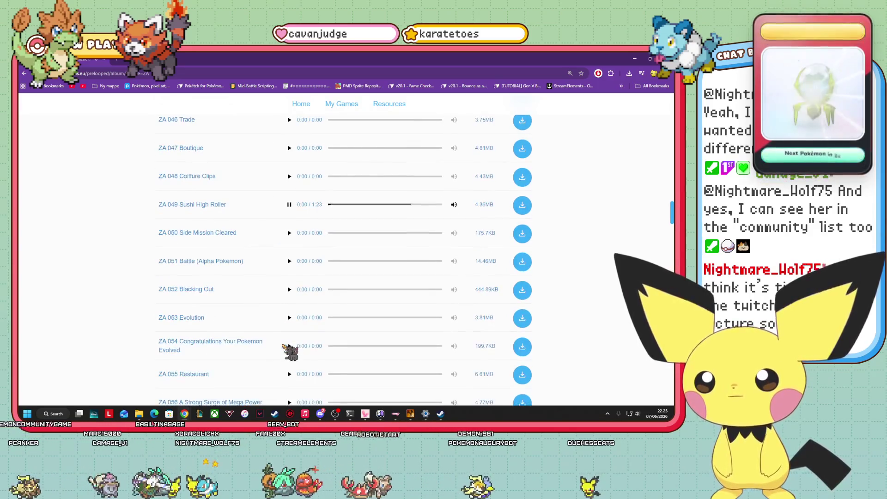
scroll(284, 347, "down", 5)
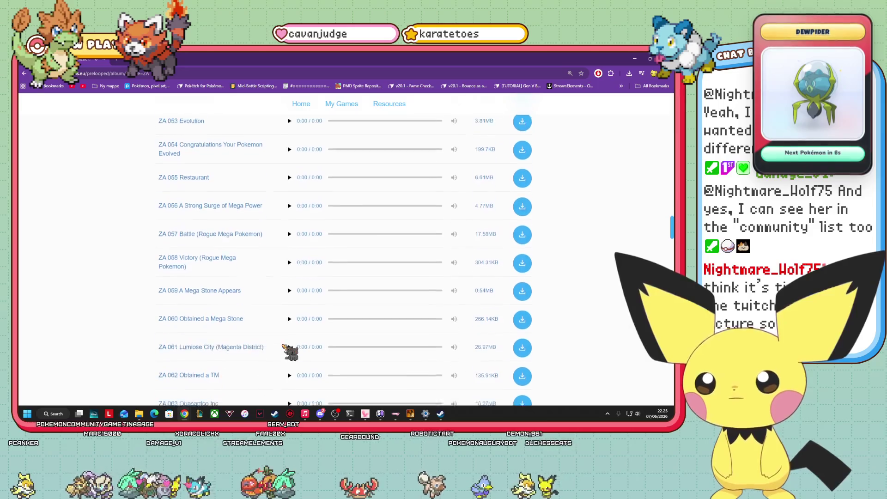
scroll(285, 348, "down", 2)
scroll(289, 335, "down", 3)
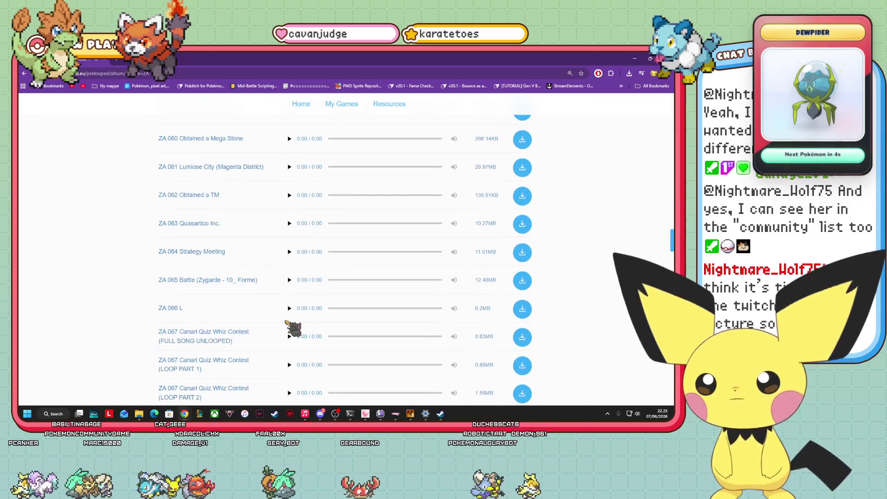
scroll(290, 329, "down", 2)
scroll(289, 329, "down", 4)
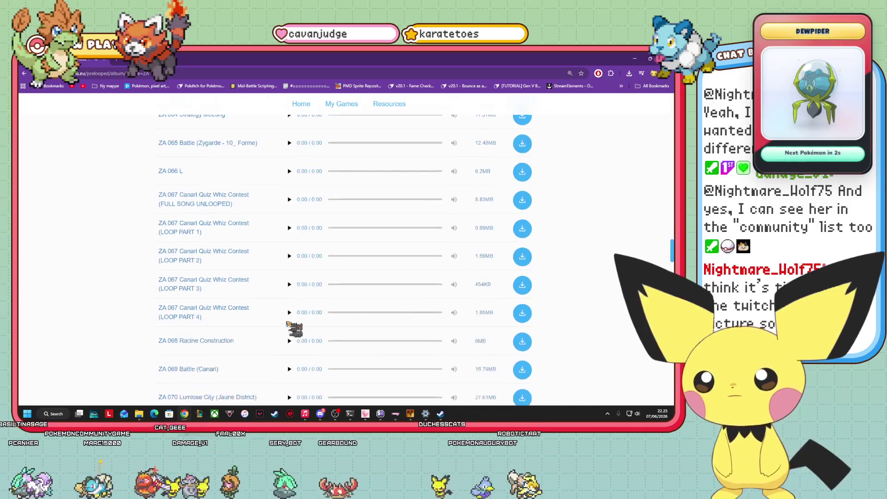
scroll(290, 329, "down", 3)
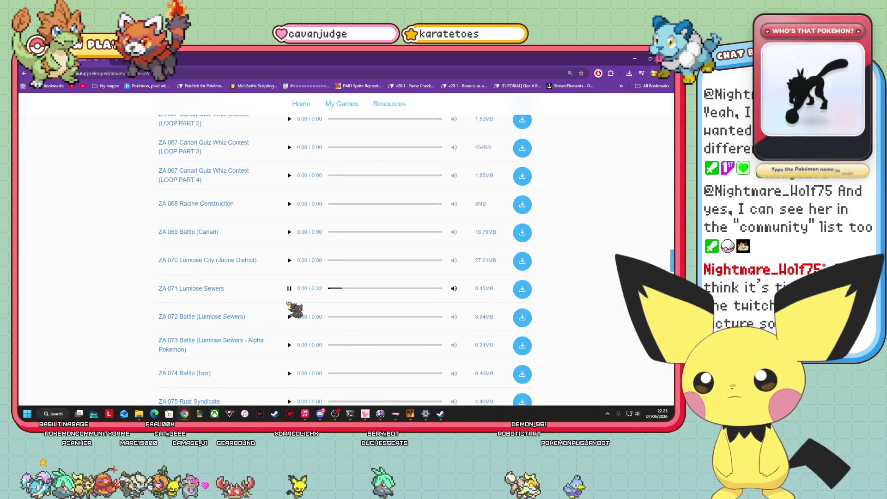
scroll(289, 309, "down", 5)
scroll(290, 309, "down", 7)
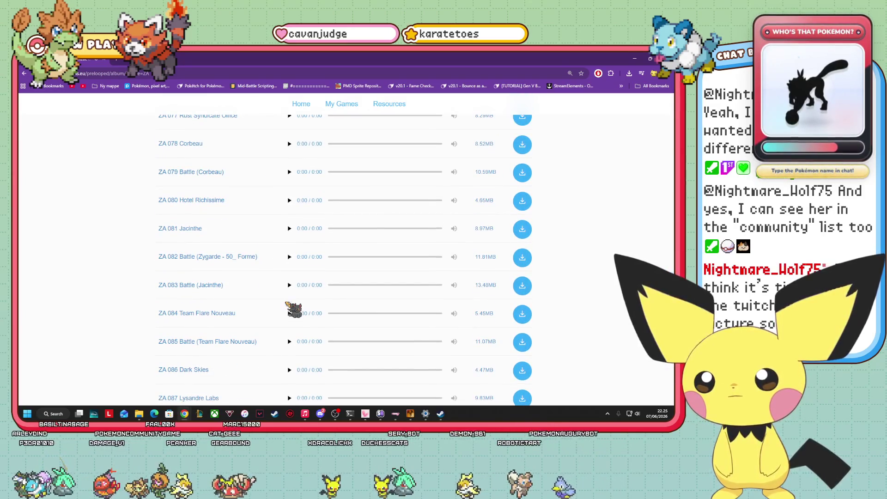
scroll(290, 309, "down", 9)
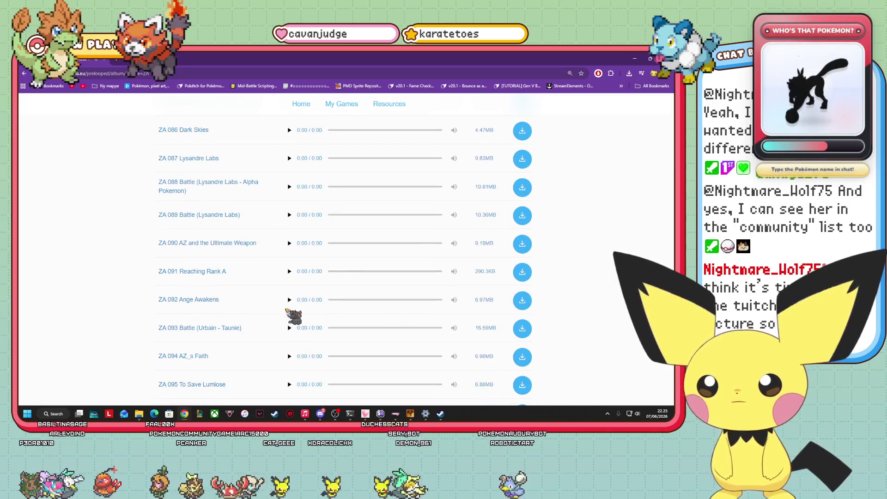
scroll(288, 311, "down", 6)
scroll(287, 314, "down", 7)
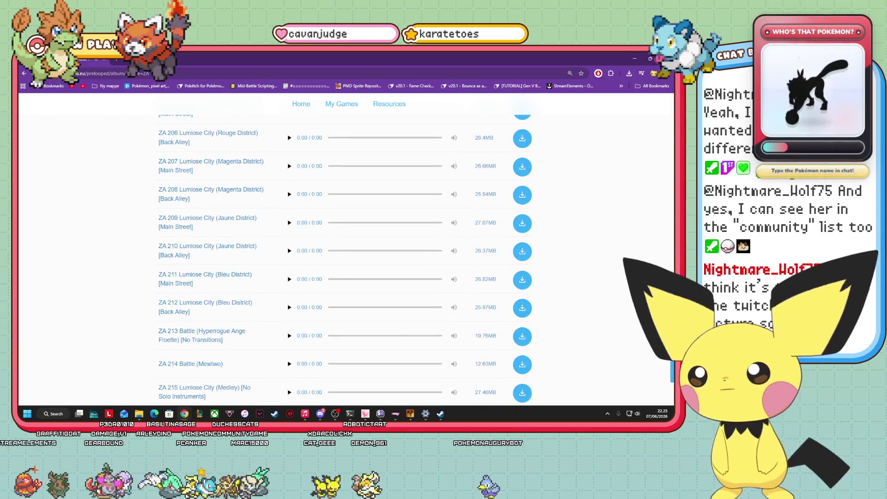
key("alt+Left")
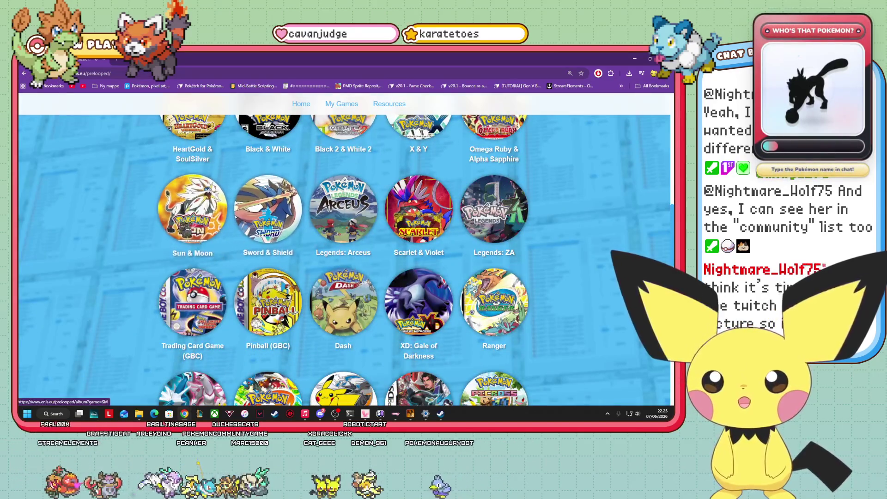
left_click(199, 241)
- Scroll the Sun & Moon track list and preview SM 110 Haina Desert
scroll(282, 306, "down", 4)
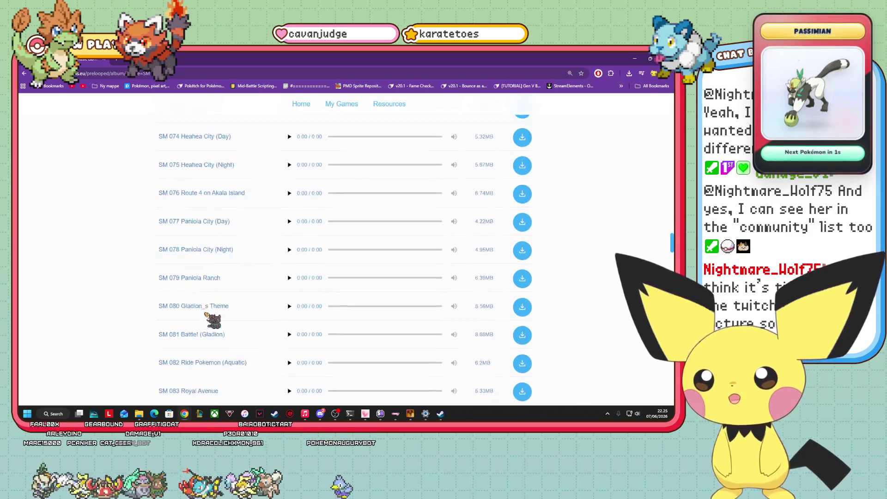
scroll(249, 313, "down", 5)
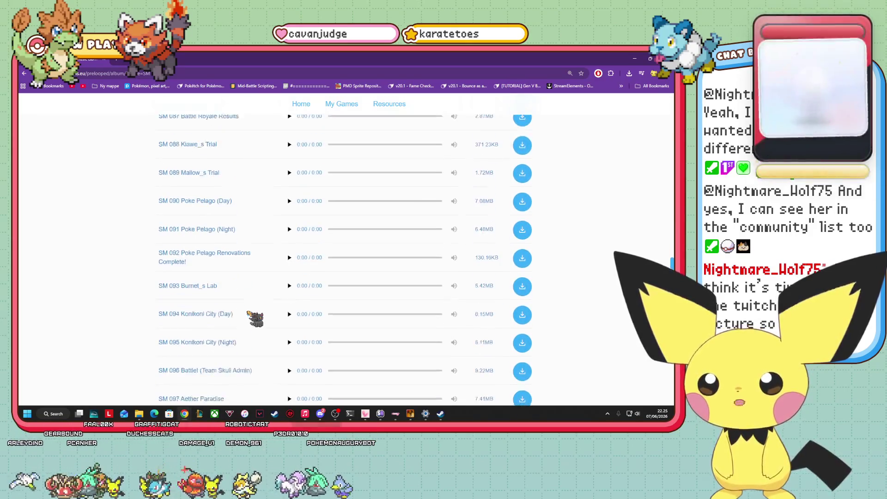
scroll(250, 313, "down", 3)
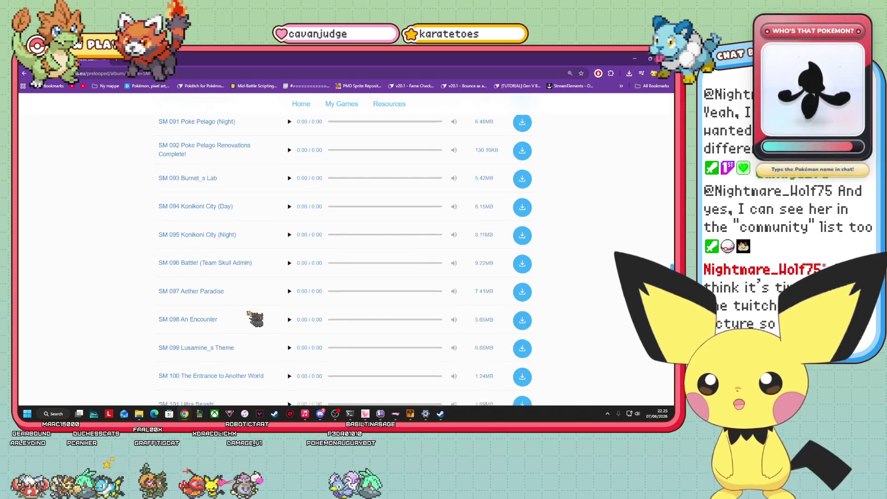
scroll(262, 314, "down", 9)
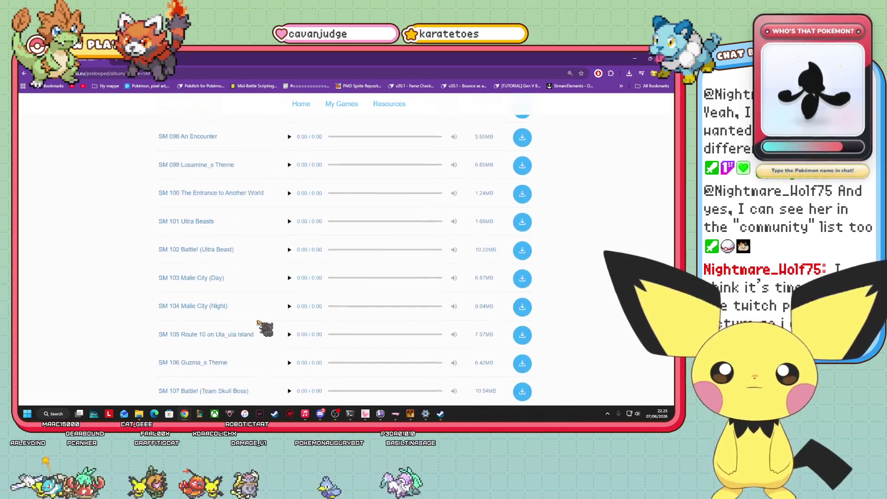
left_click(289, 216)
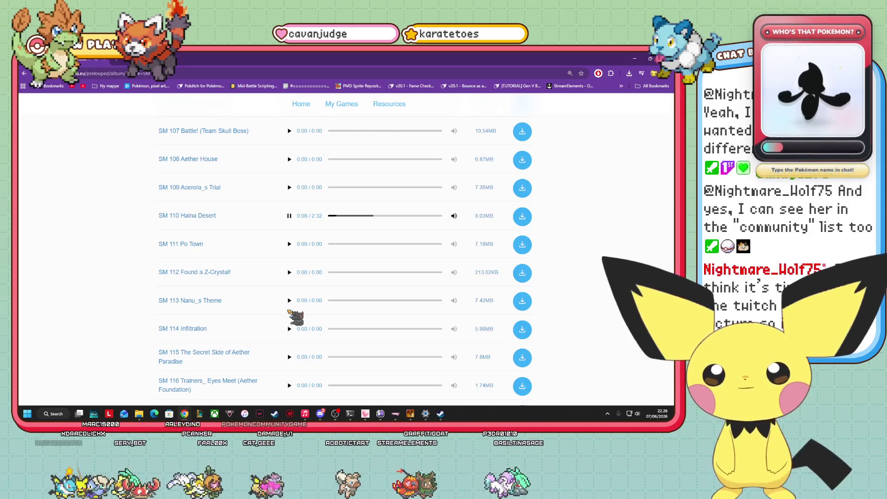
- Scroll further and start the SM 128 Anceint Poni Path preview
scroll(293, 221, "down", 4)
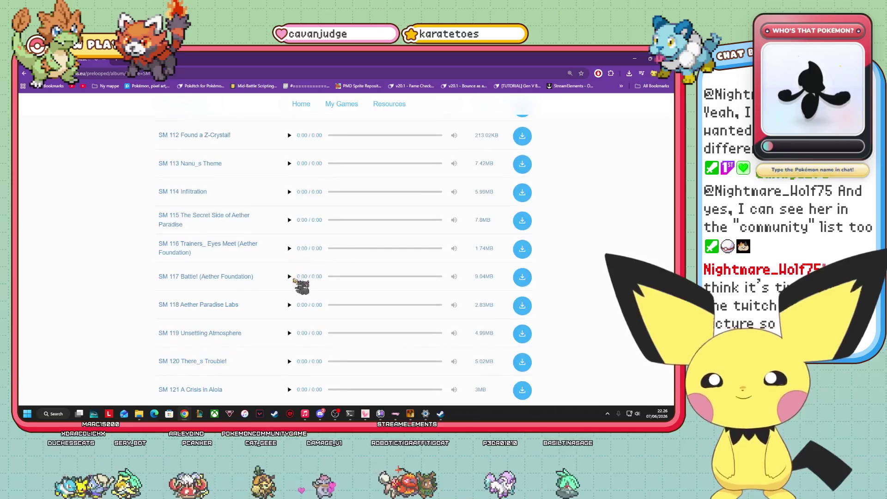
scroll(294, 318, "down", 2)
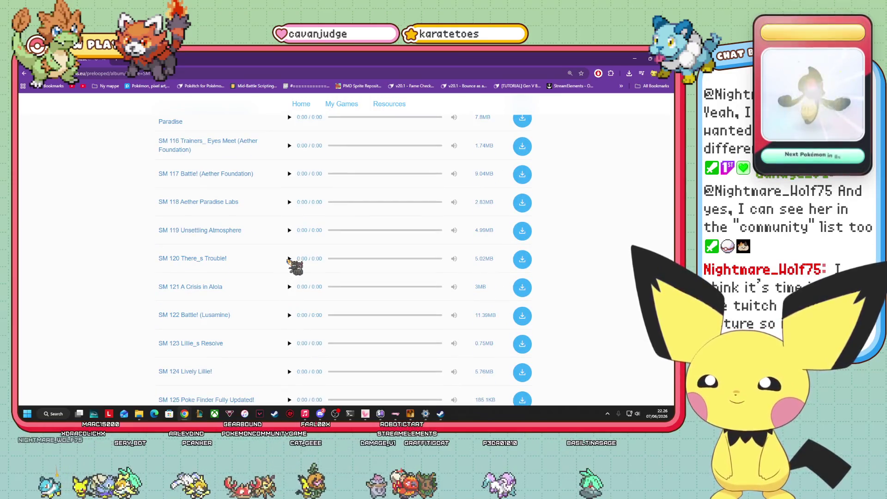
scroll(293, 277, "down", 2)
scroll(289, 272, "down", 3)
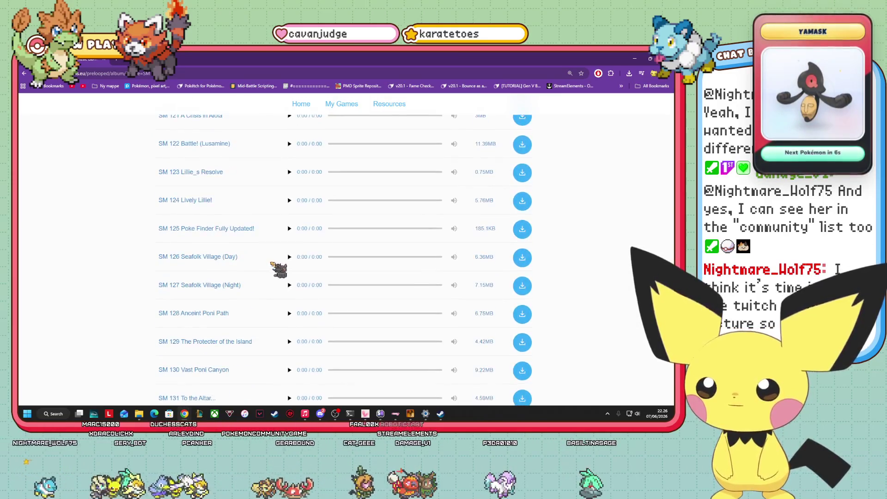
left_click(289, 313)
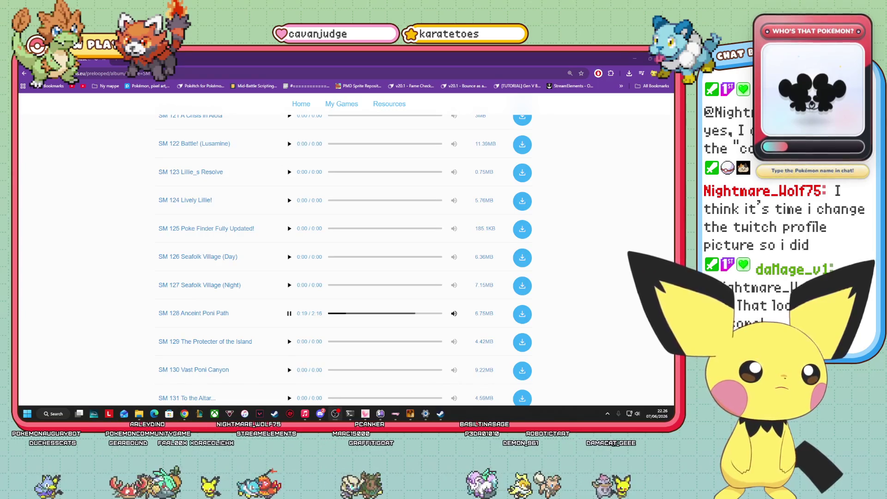
- Download SM 128 Anceint Poni Path as .ogg, then check Explorer and move up to Graphics
left_click(523, 316)
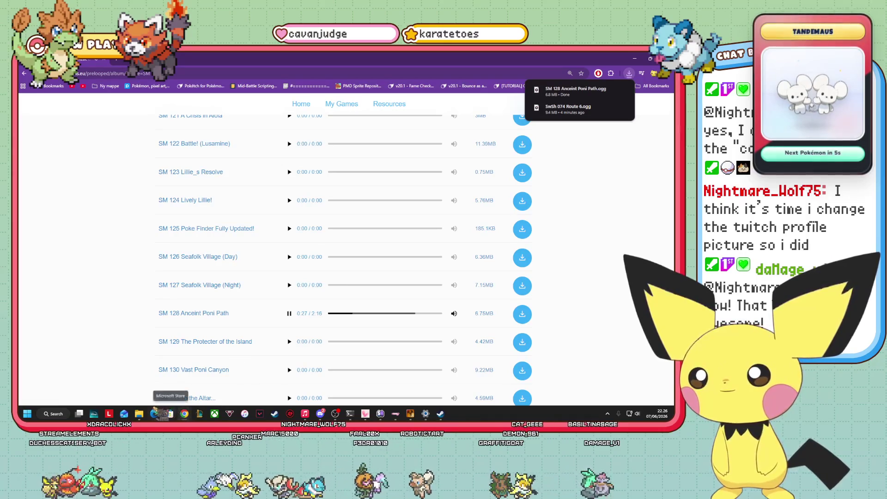
mouse_move(139, 413)
left_click(157, 388)
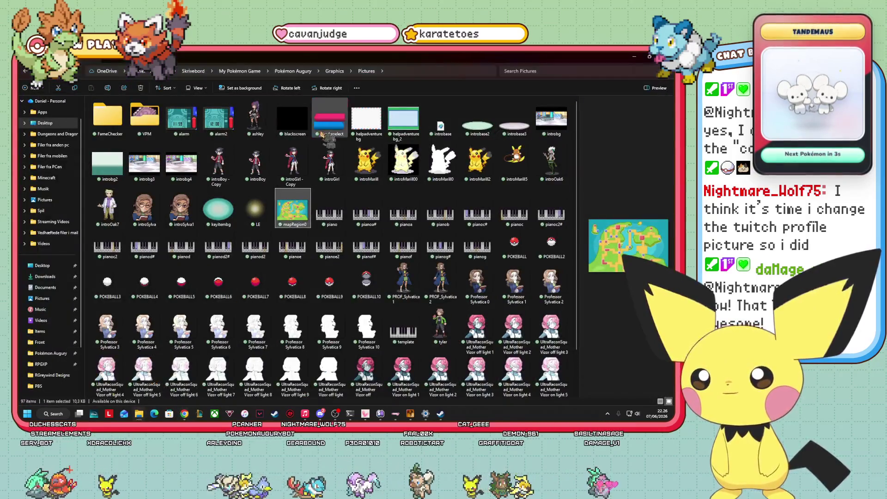
left_click(334, 70)
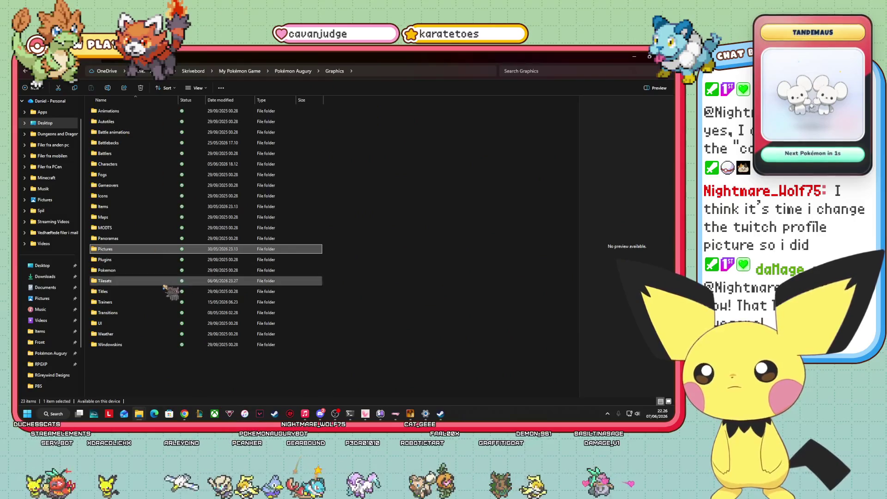
- Pause the SM 128 preview in Chrome and toggle the desktop view
mouse_move(184, 413)
left_click(264, 384)
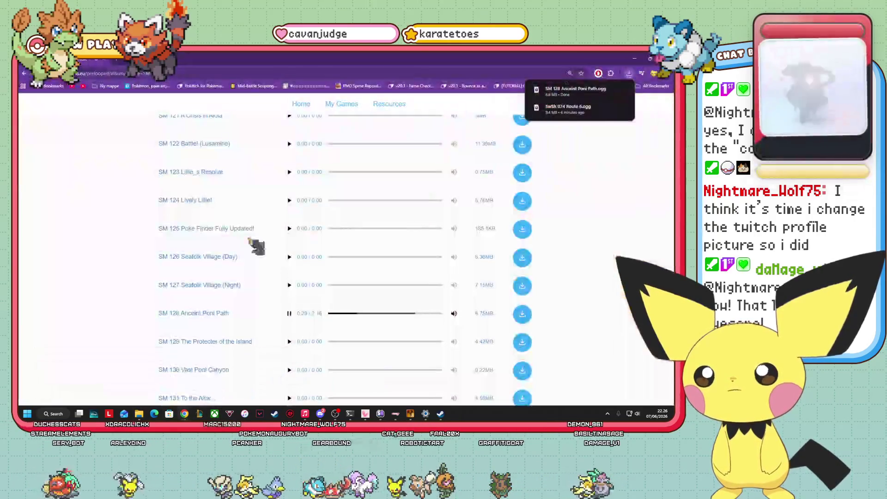
left_click(290, 314)
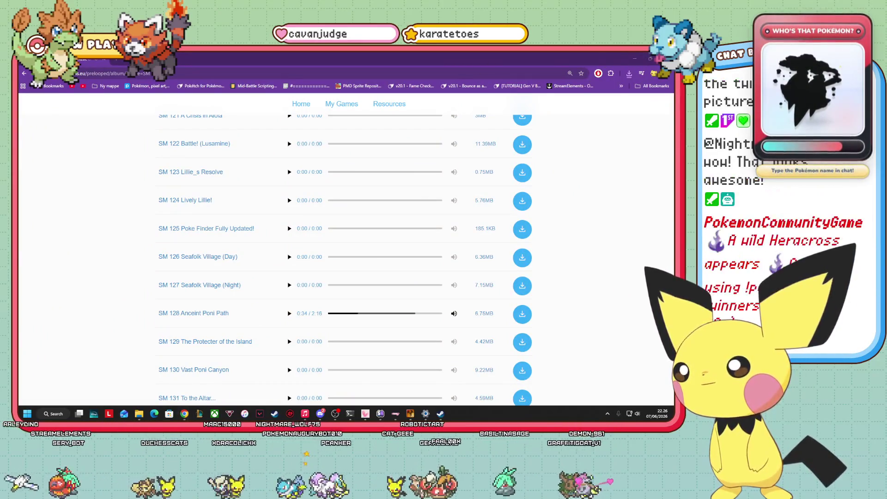
key("super+d")
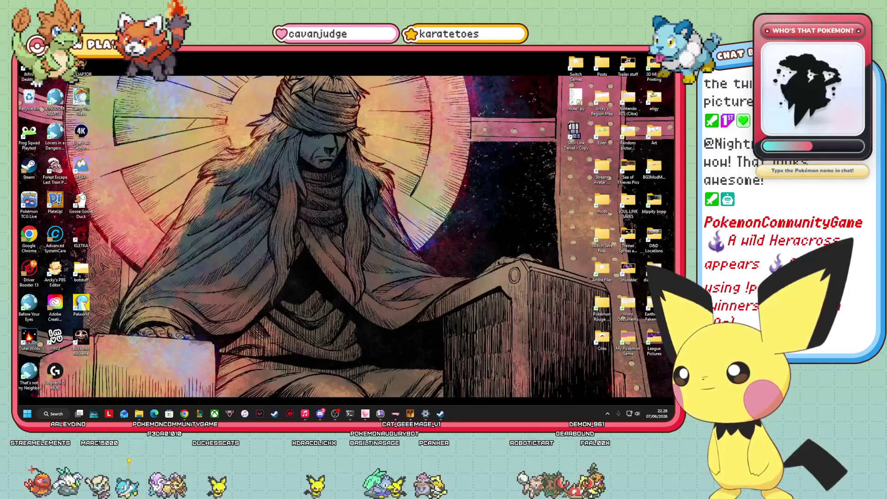
key("super+d")
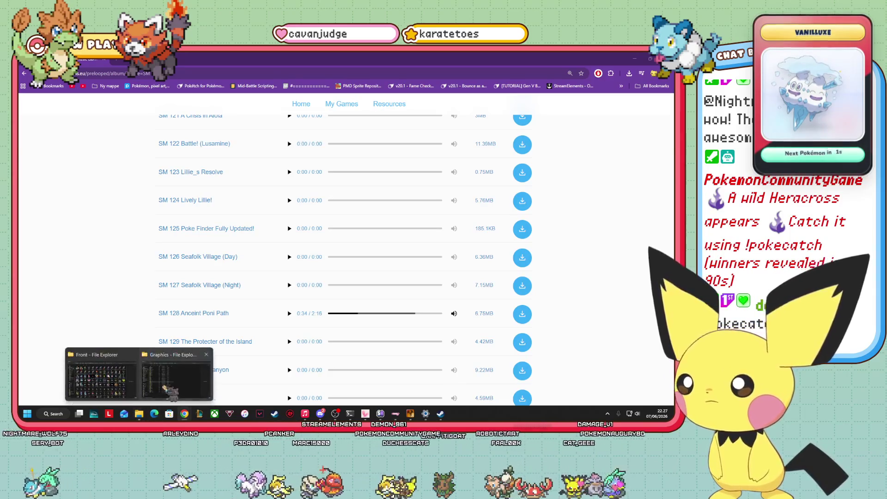
- Copy the downloaded SM 128 .ogg from Downloads into Pokémon Augury's Audio\BGM folder
left_click(140, 414)
left_click(293, 71)
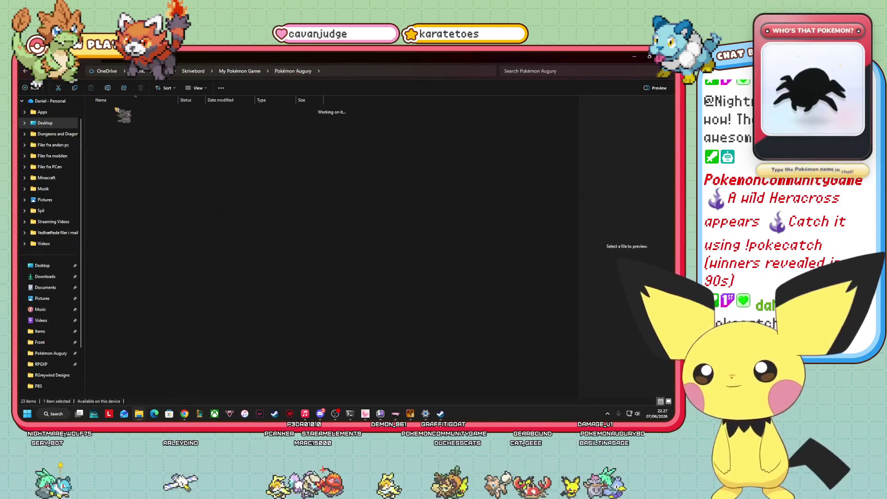
double_click(109, 111)
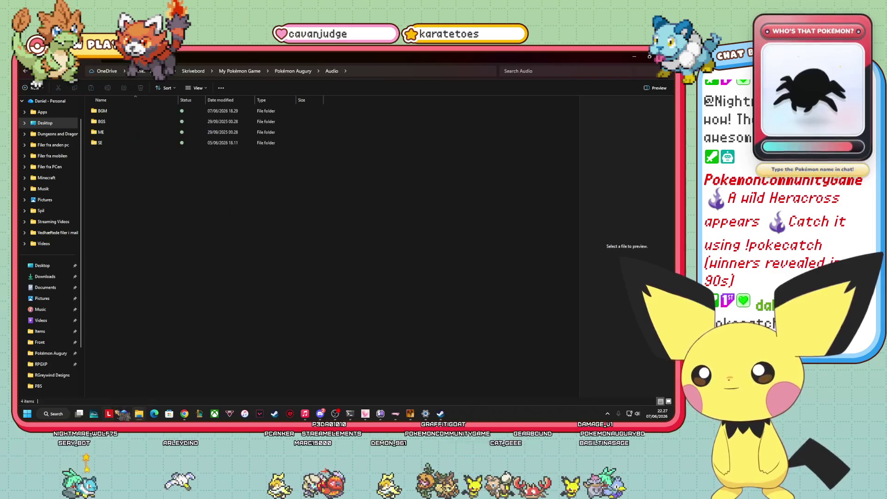
right_click(56, 278)
left_click(121, 172)
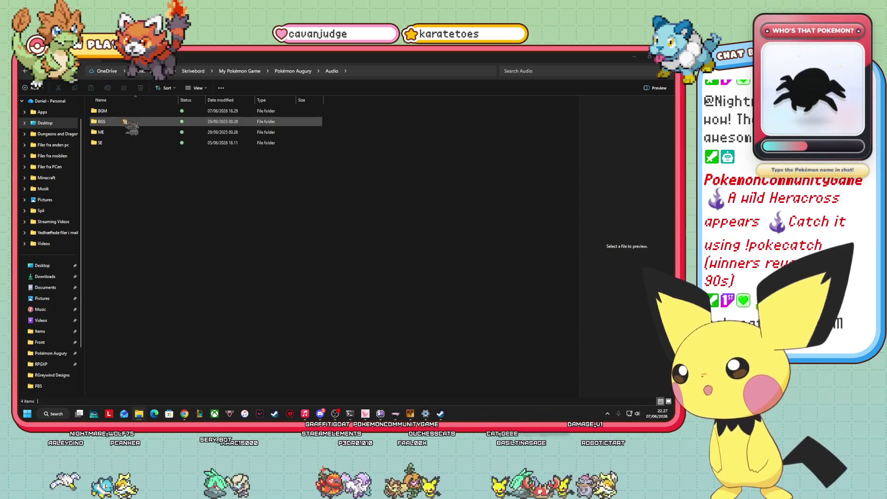
double_click(102, 111)
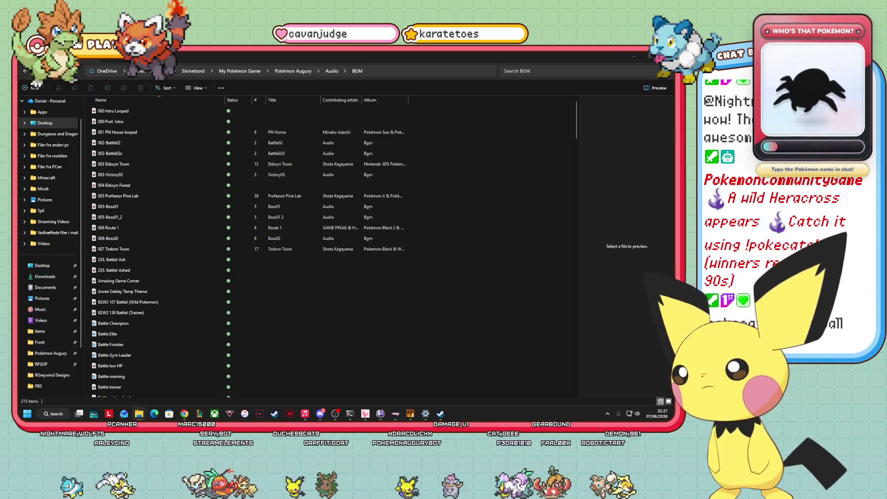
left_click_drag(59, 246, 341, 293)
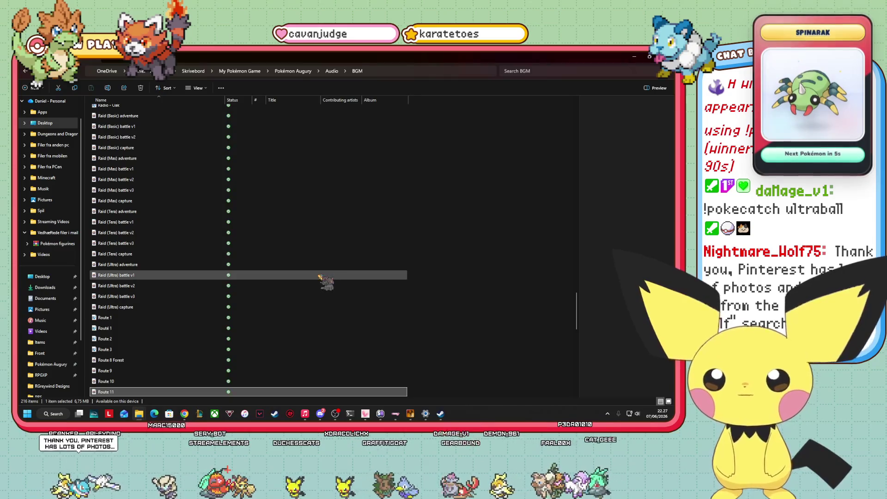
scroll(130, 361, "down", 1)
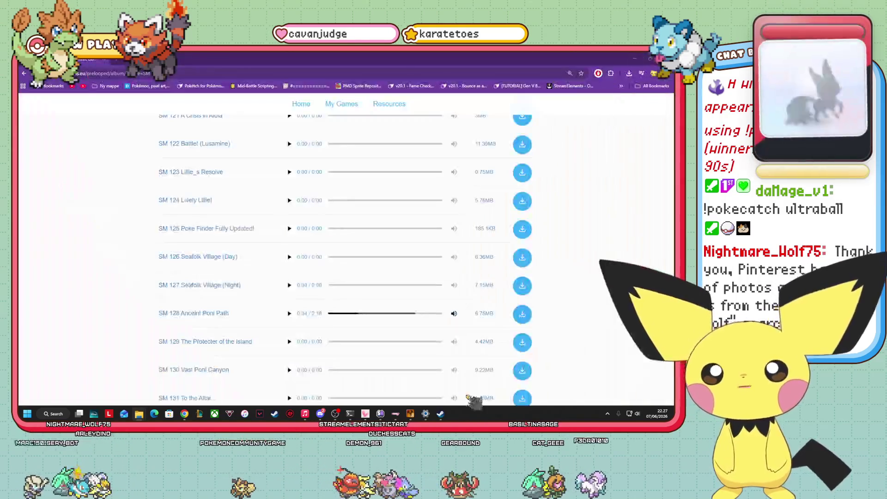
- In RPG Maker XP, open Route 11's Map Properties and its BGM track list
left_click(185, 414)
left_click(411, 414)
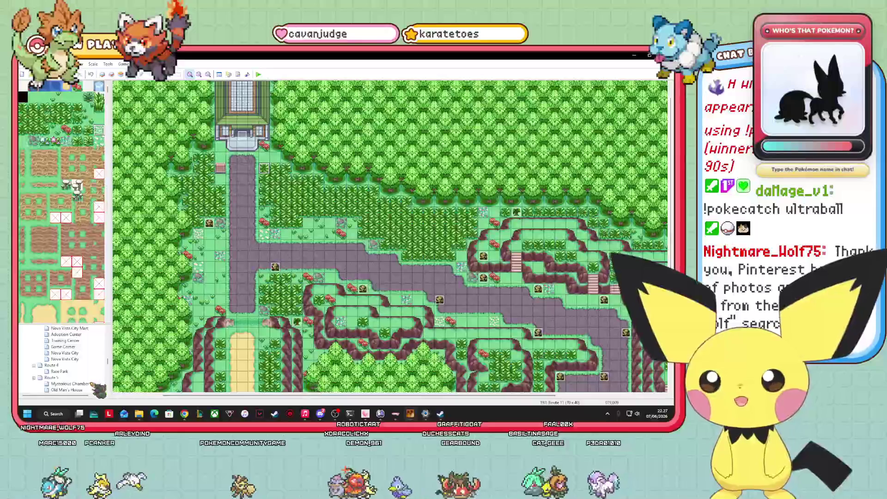
scroll(95, 385, "down", 2)
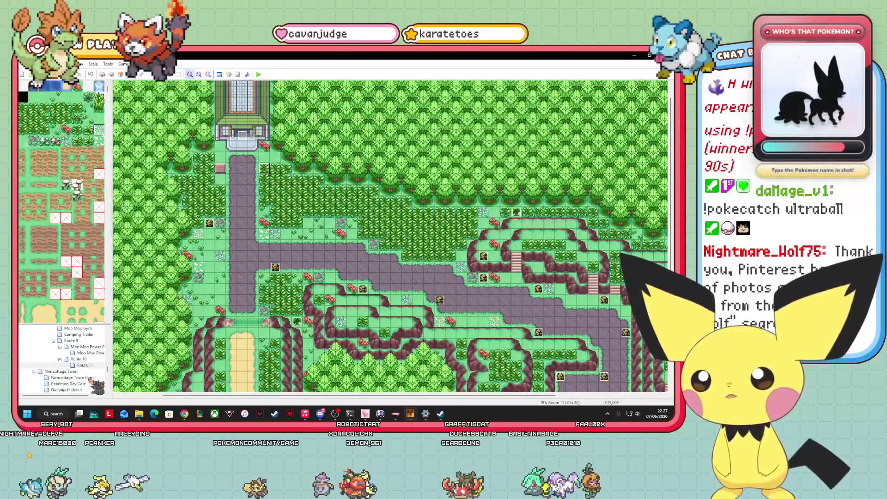
right_click(85, 365)
left_click(119, 317)
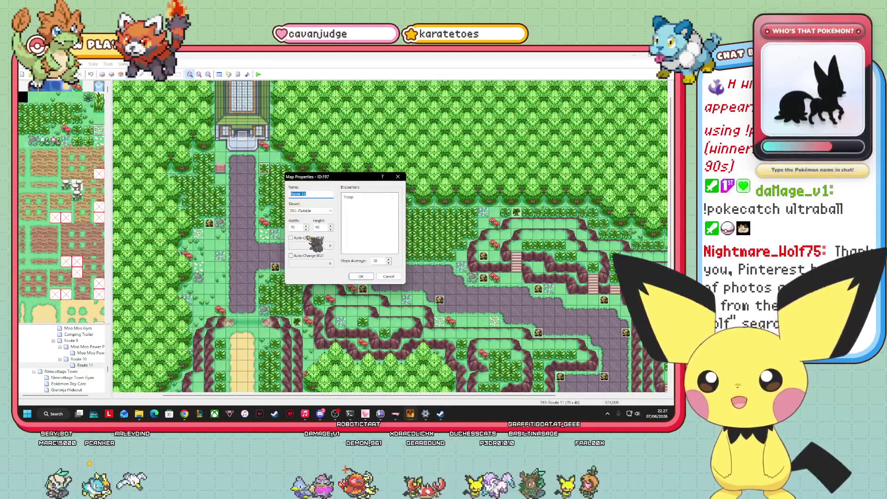
left_click(331, 247)
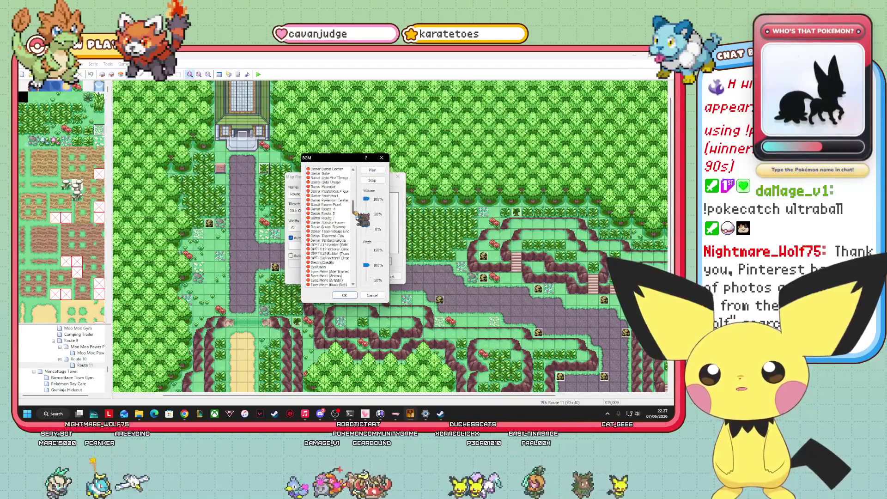